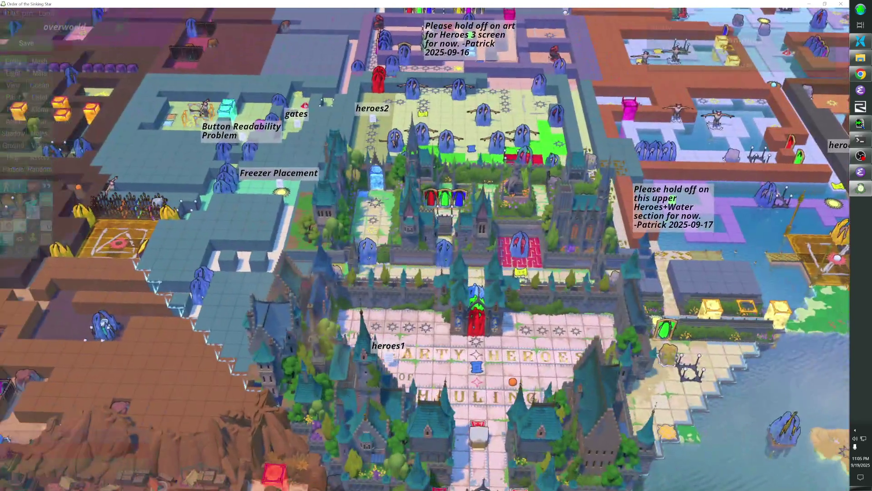
# - Pan the overworld view left to the brick-walled maze and select the large yellow exit star
pyautogui.press('a')
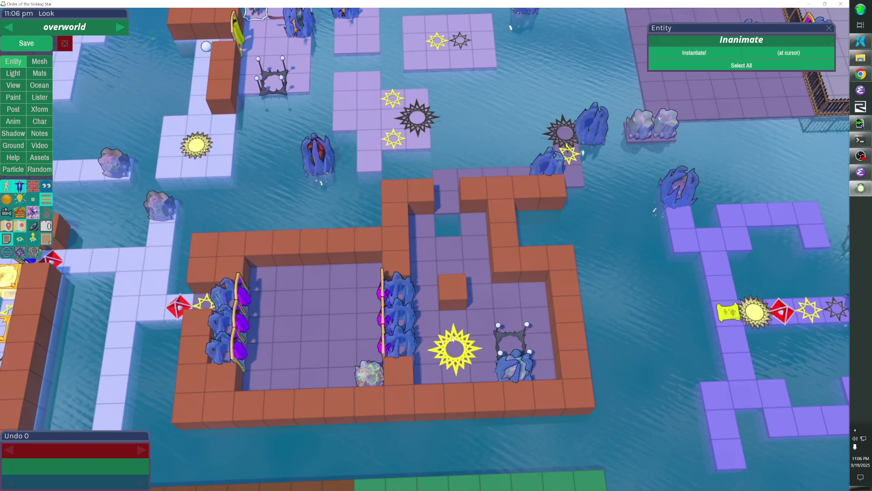
pyautogui.click(452, 339)
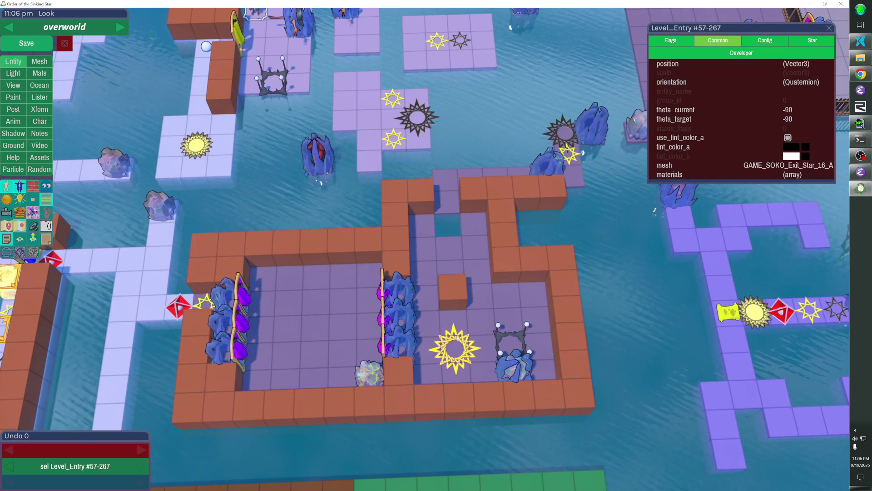
# - Nudge the large exit star one tile north into the gap in the maze wall
pyautogui.press('Up')
pyautogui.press('Up')
pyautogui.press('Up')
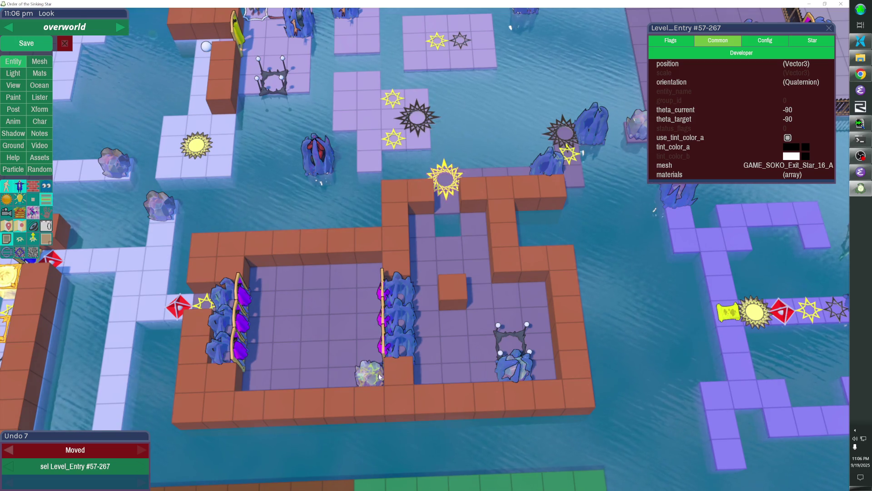
pyautogui.hotkey('ctrl', 'z')
pyautogui.hotkey('ctrl', 'z')
pyautogui.hotkey('ctrl', 'z')
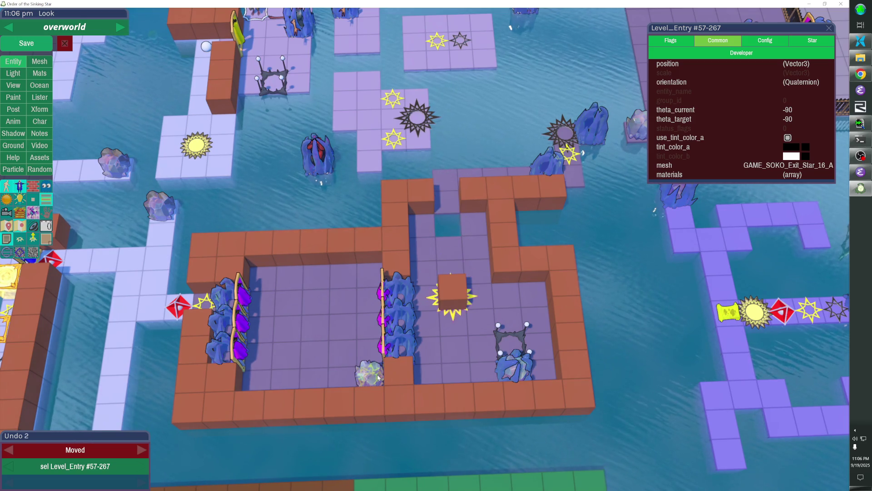
pyautogui.hotkey('ctrl', 'y')
pyautogui.hotkey('ctrl', 'y')
pyautogui.hotkey('ctrl', 'y')
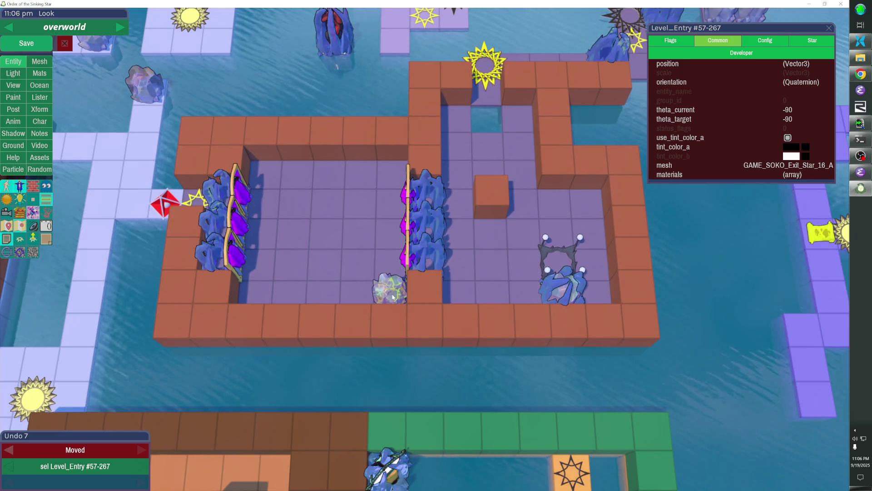
# - Hide the rock, move the star beneath it right and up into the right chamber, then restore the rock
pyautogui.press('h')
pyautogui.click(394, 297)
pyautogui.press('Right')
pyautogui.press('Up')
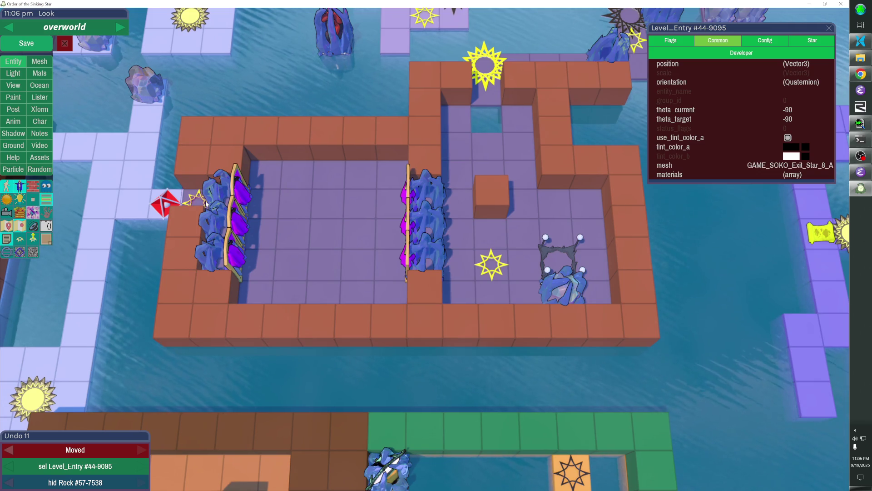
pyautogui.hotkey('ctrl', 'z')
pyautogui.hotkey('ctrl', 'z')
pyautogui.hotkey('ctrl', 'z')
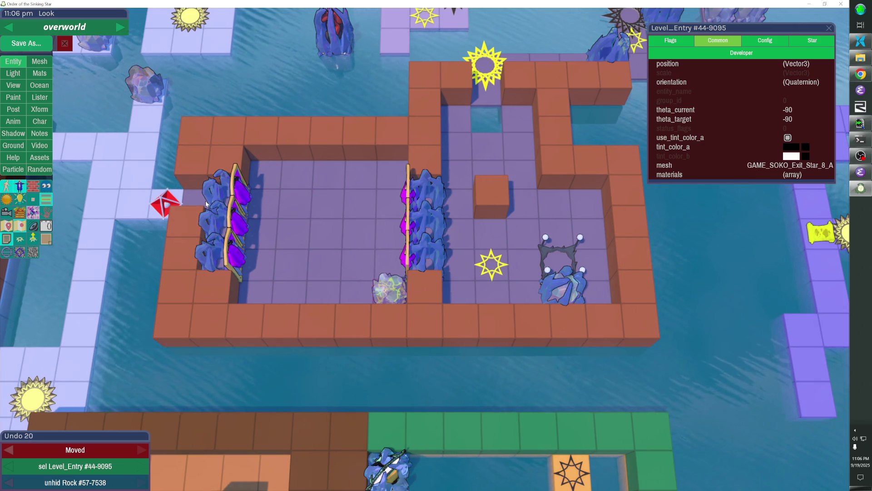
pyautogui.click(213, 198)
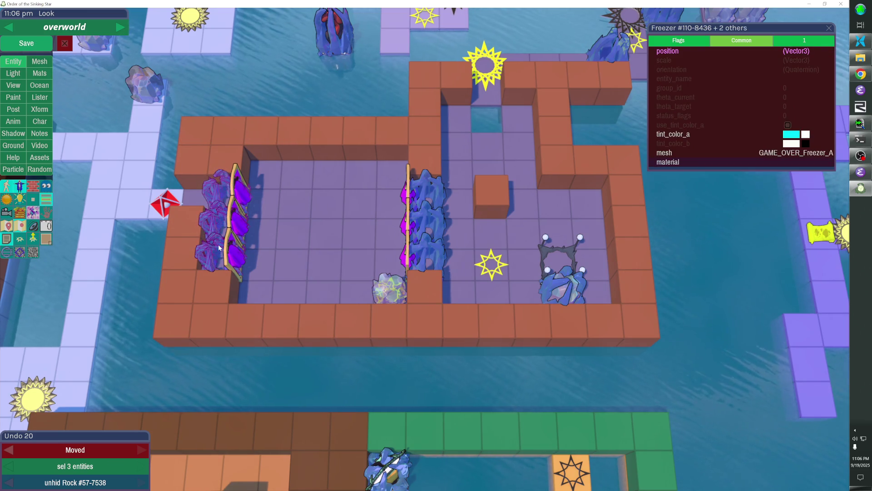
# - Delete the left freezer column and set the middle freezers' unlocked_by_id to star 44-9095
pyautogui.press('Delete')
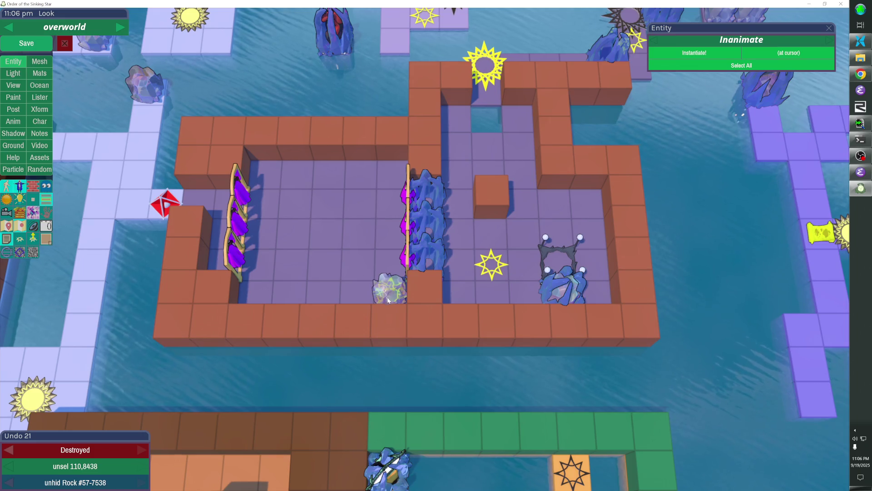
pyautogui.press('h')
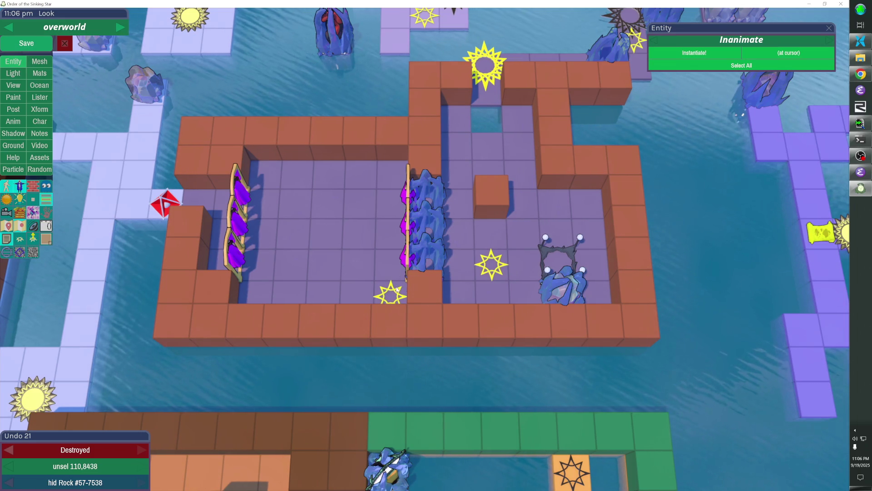
pyautogui.press('t')
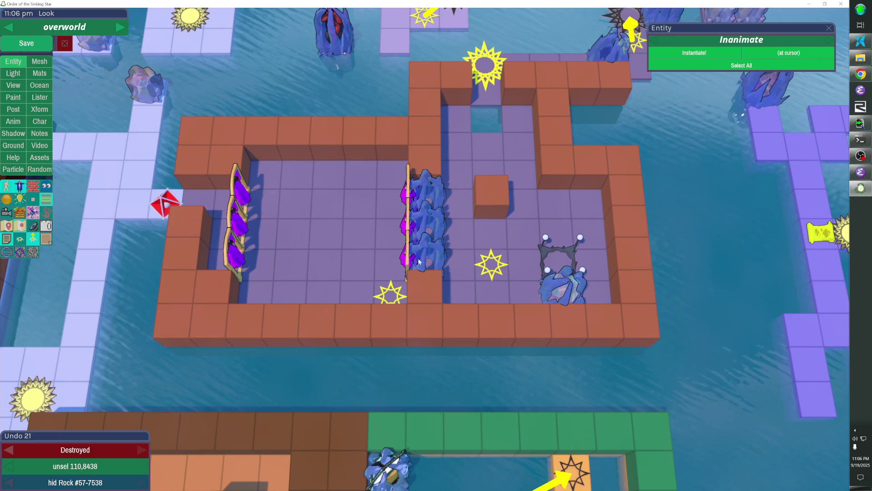
pyautogui.click(395, 290)
pyautogui.hotkey('ctrl', 'c')
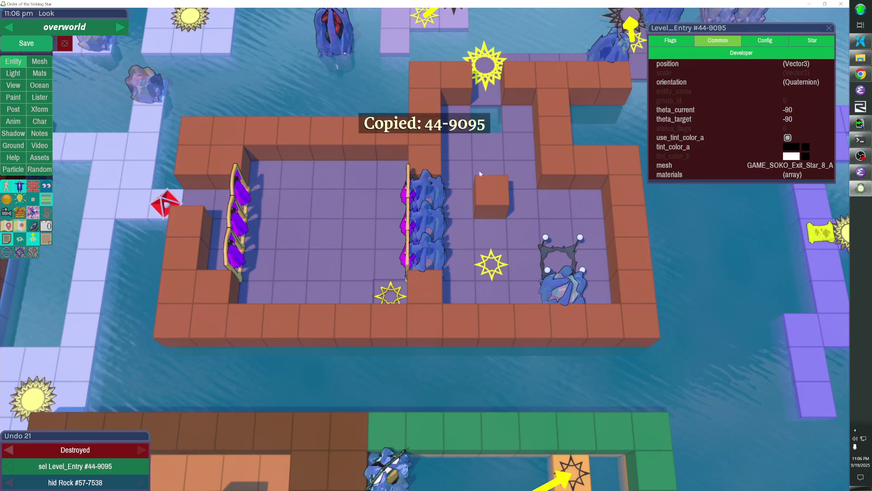
pyautogui.click(439, 219)
pyautogui.click(440, 218)
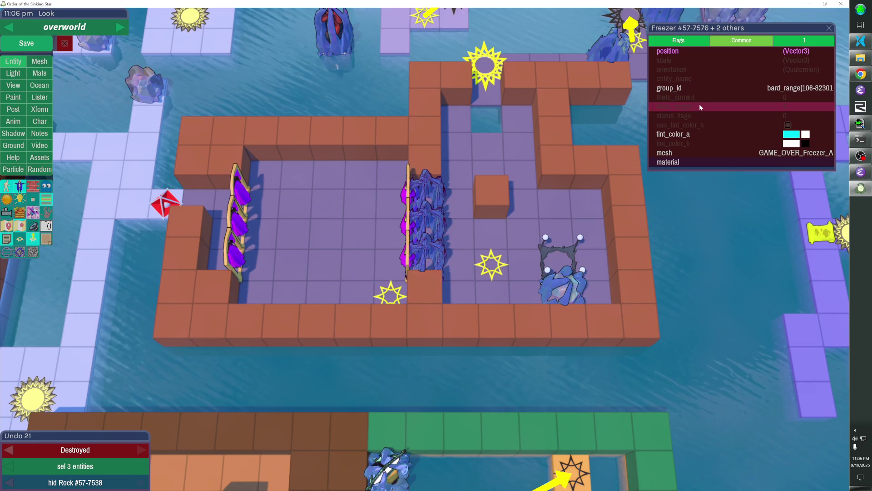
pyautogui.click(774, 41)
pyautogui.hotkey('ctrl', 'v')
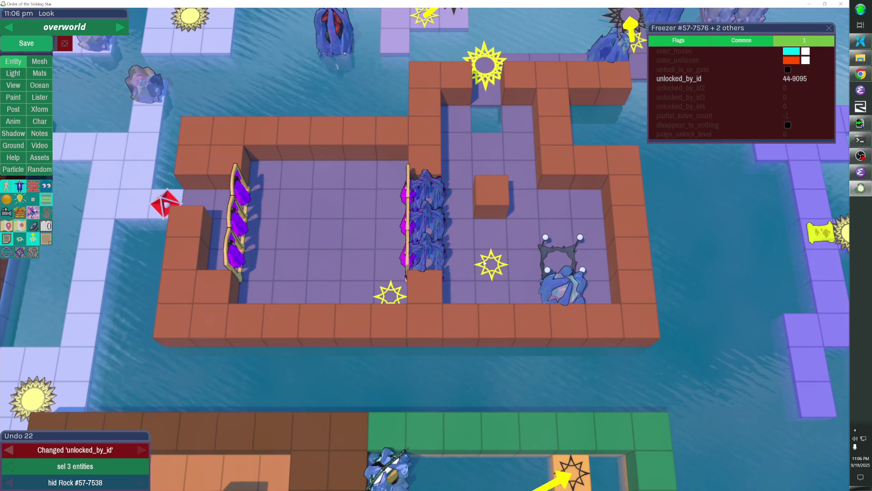
# - Set the right-hand freezer's unlocked_by_id to star 44-2110
pyautogui.click(491, 264)
pyautogui.hotkey('ctrl', 'c')
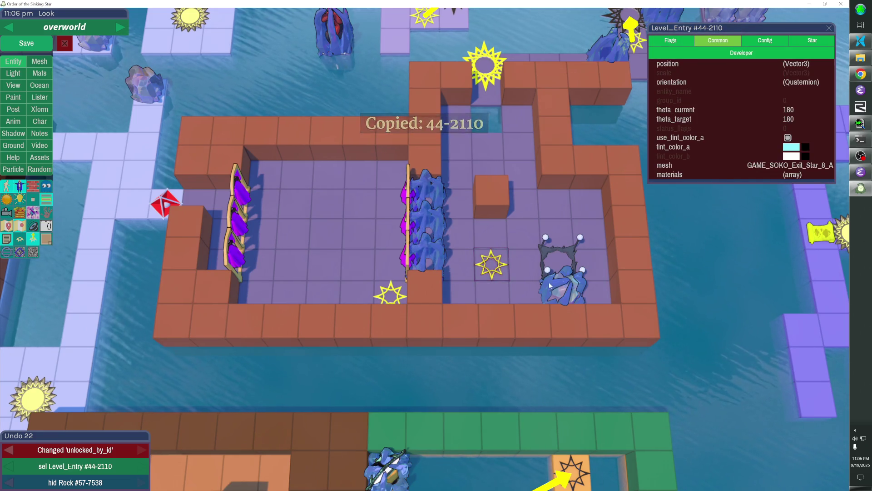
pyautogui.click(552, 285)
pyautogui.click(718, 78)
pyautogui.hotkey('ctrl', 'v')
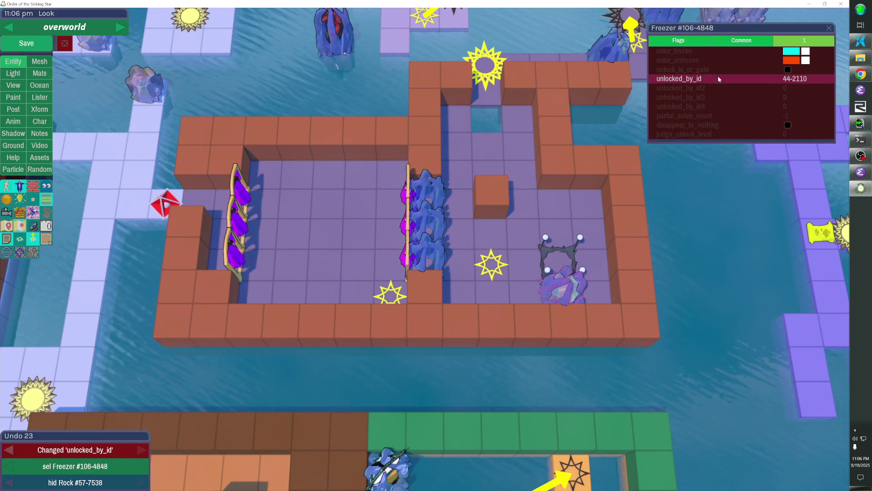
pyautogui.press('Return')
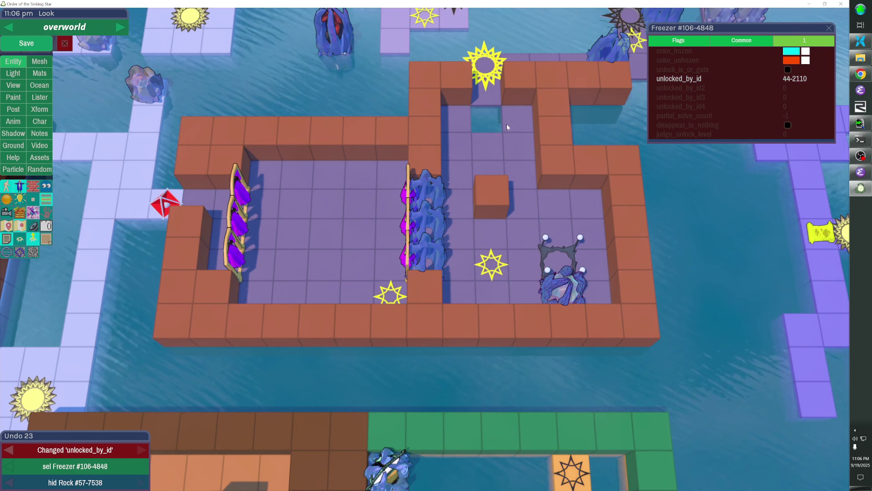
# - Save the overworld level and start playing it in game
pyautogui.click(166, 203)
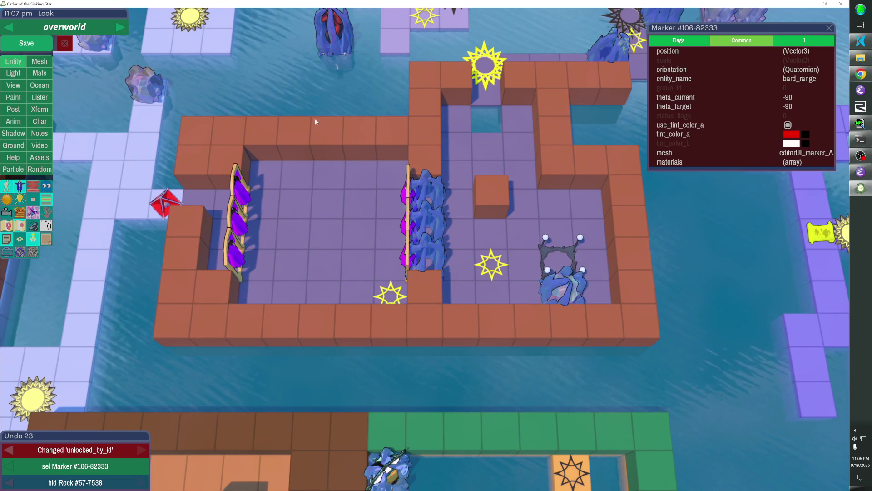
pyautogui.click(37, 43)
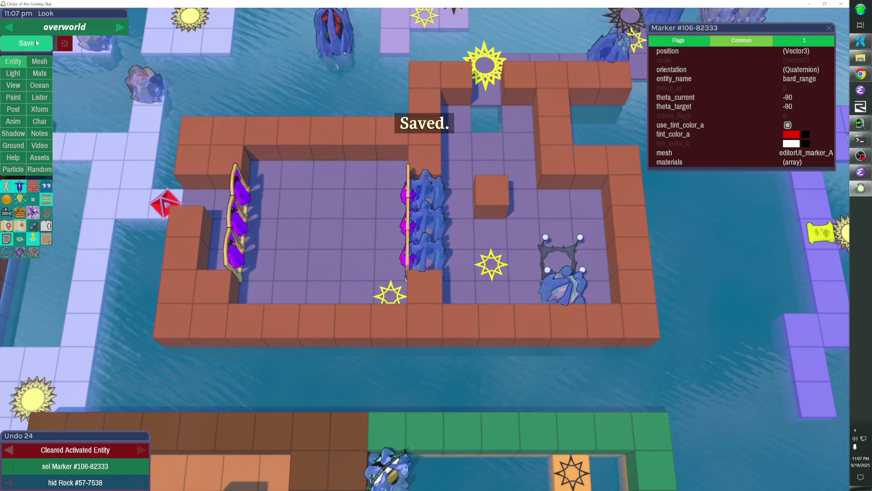
pyautogui.press('Escape')
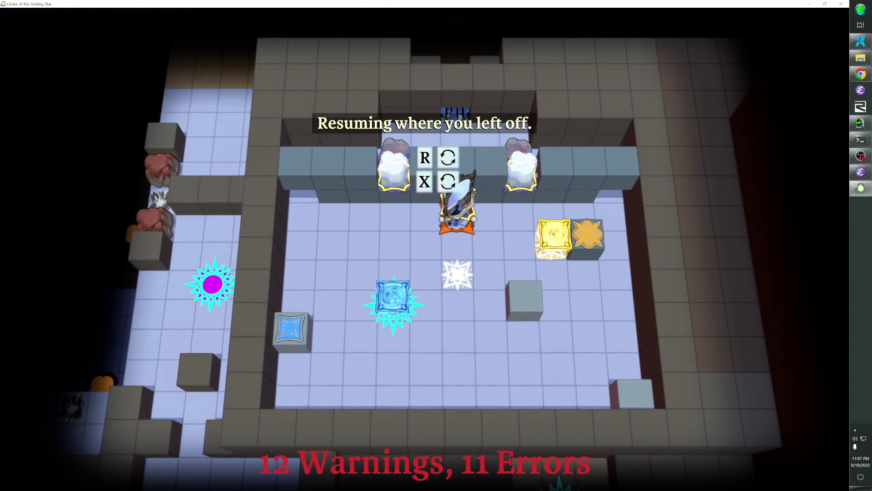
# - Run 'go bard_range' in the debug console to jump the hero to Heroes and Water
pyautogui.press('Down')
pyautogui.press('Down')
pyautogui.press('Left')
pyautogui.press('`')
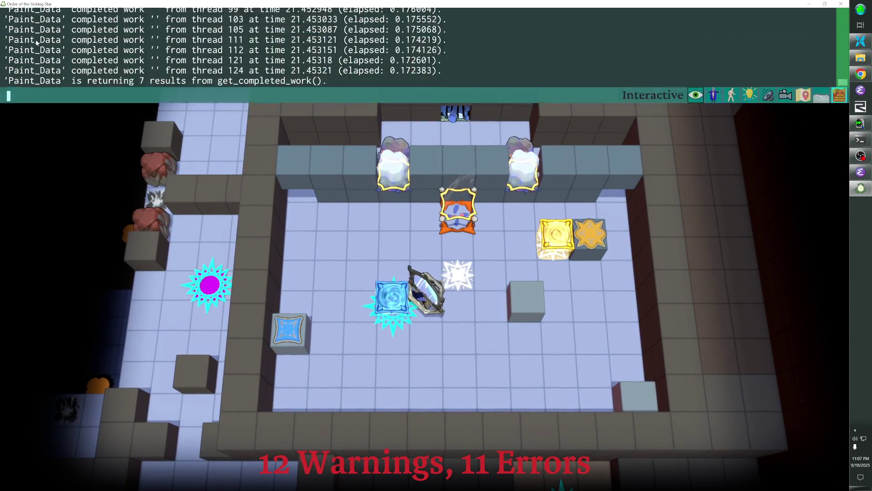
pyautogui.write('go bord_ramp')
pyautogui.press('Return')
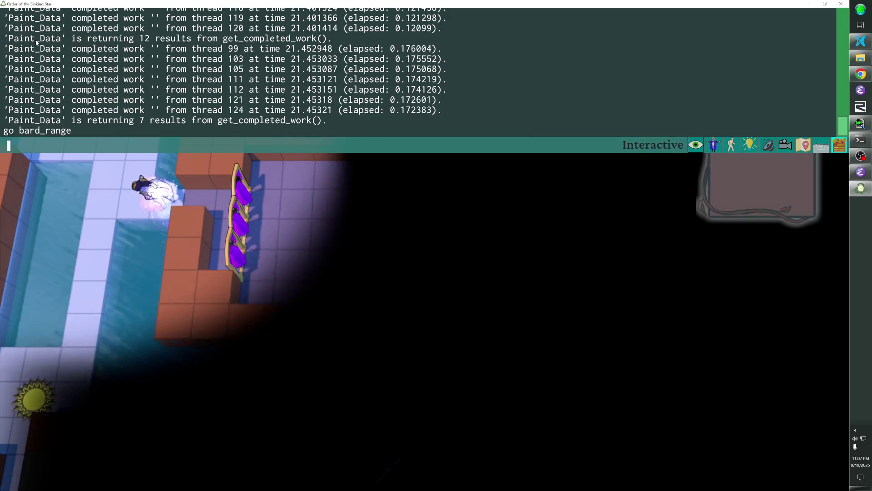
pyautogui.press('`')
# - Walk the hero right and down into the maze room beside the purple banners
pyautogui.press('F3')
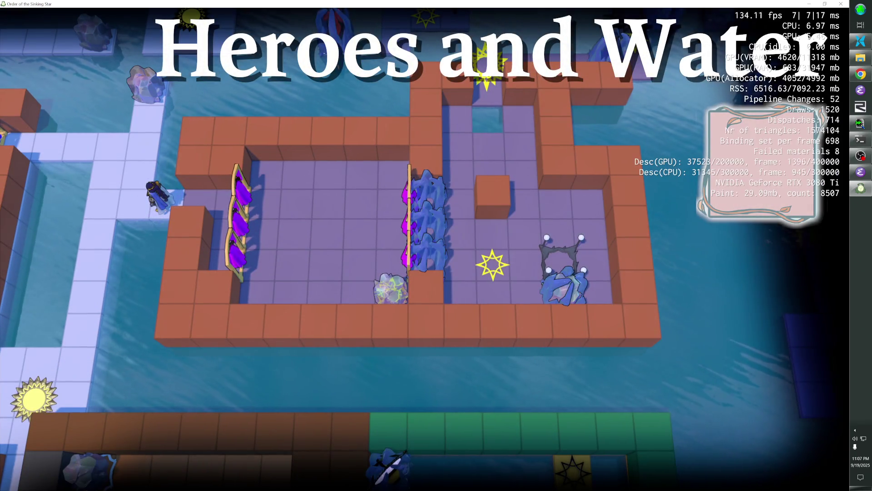
pyautogui.press('F3')
pyautogui.press('Right')
pyautogui.press('Right')
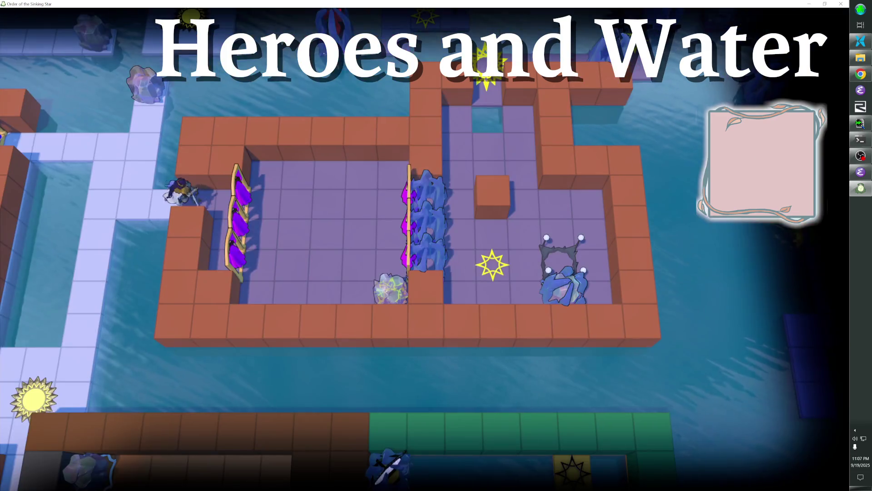
pyautogui.press('Right')
pyautogui.press('Down')
pyautogui.press('Down')
pyautogui.press('Down')
pyautogui.press('Right')
pyautogui.press('Right')
# - Push the crystal rock around the purple room, rewinding once, and carry it up to the top
pyautogui.press('Up')
pyautogui.press('Up')
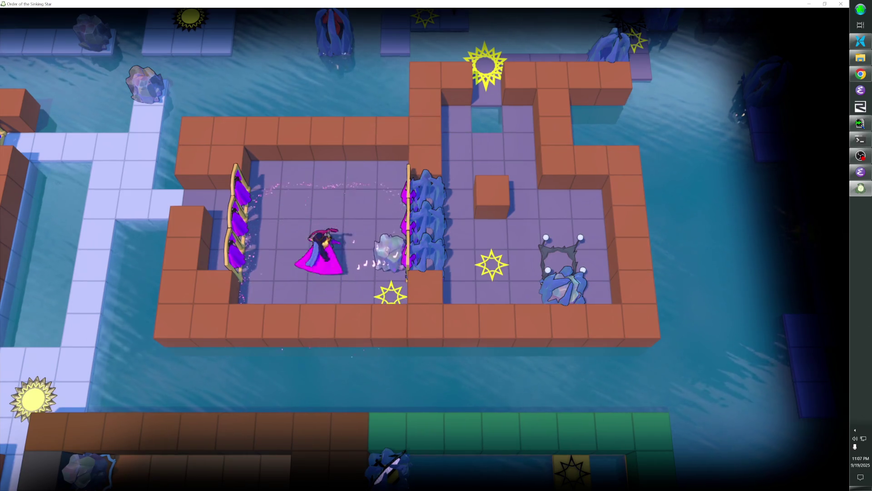
pyautogui.press('z')
pyautogui.press('z')
pyautogui.press('z')
pyautogui.press('Right')
pyautogui.press('Right')
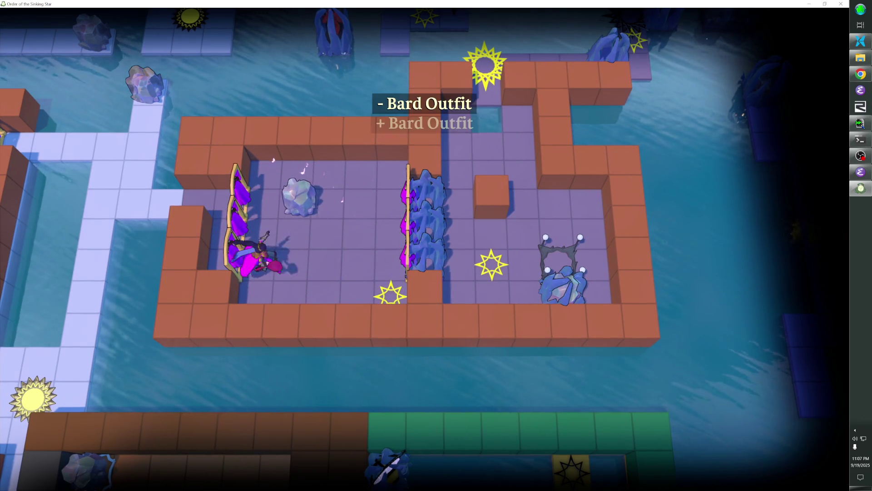
pyautogui.press('Right')
pyautogui.press('Right')
pyautogui.press('Down')
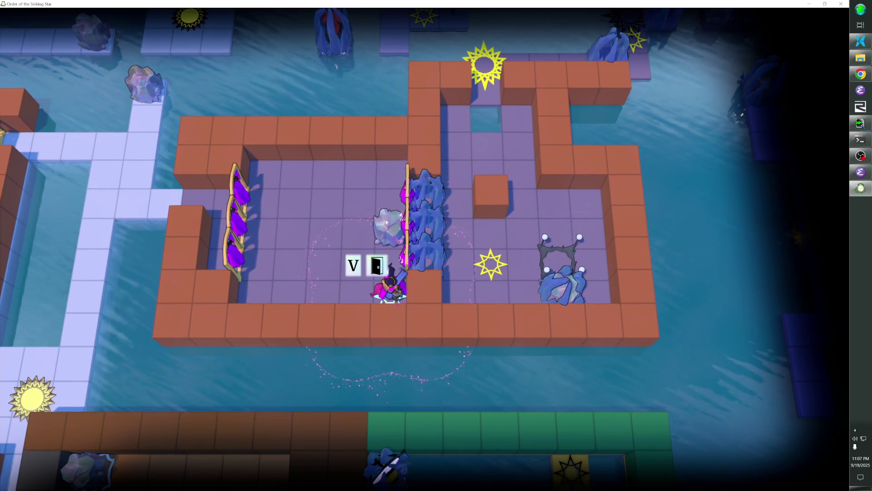
pyautogui.press('Left')
pyautogui.press('Left')
pyautogui.press('Up')
pyautogui.press('Up')
pyautogui.press('Up')
# - Walk the hero down along the banners and through the banner column to the portal frame
pyautogui.press('Left')
pyautogui.press('Left')
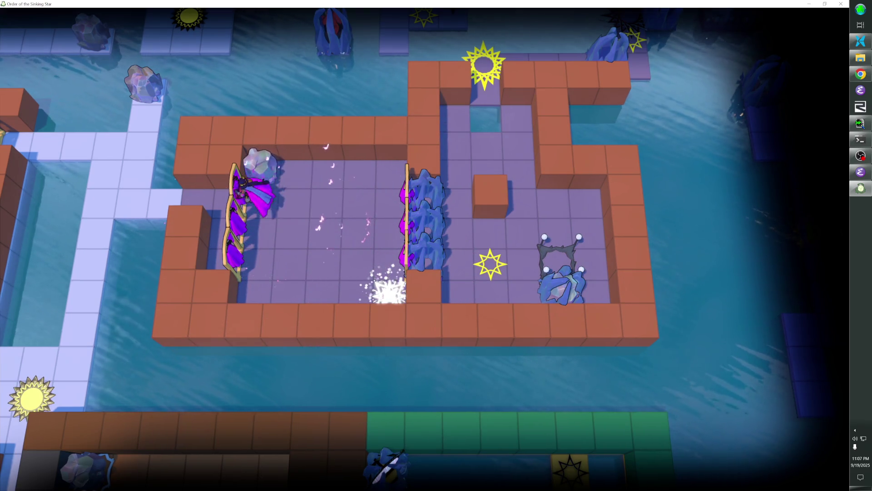
pyautogui.press('Down')
pyautogui.press('Down')
pyautogui.press('Down')
pyautogui.press('Right')
pyautogui.press('Right')
pyautogui.press('Right')
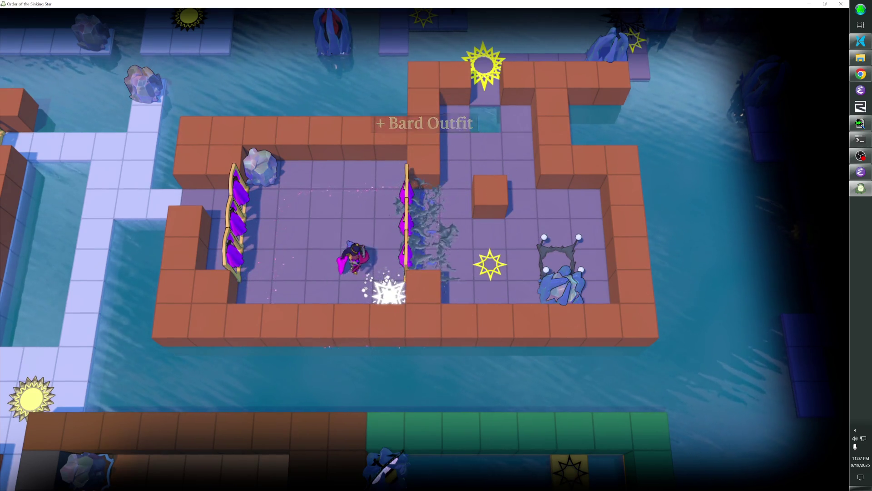
pyautogui.press('Right')
pyautogui.press('Right')
pyautogui.press('Right')
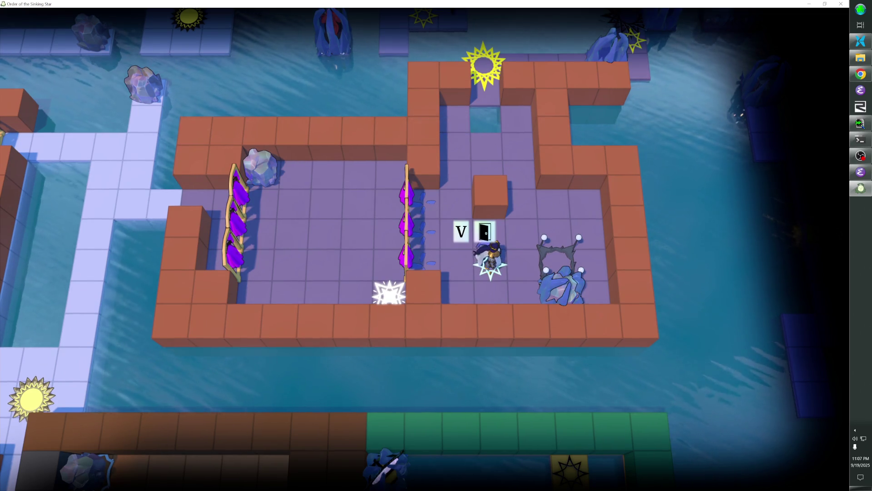
pyautogui.press('Left')
pyautogui.press('Left')
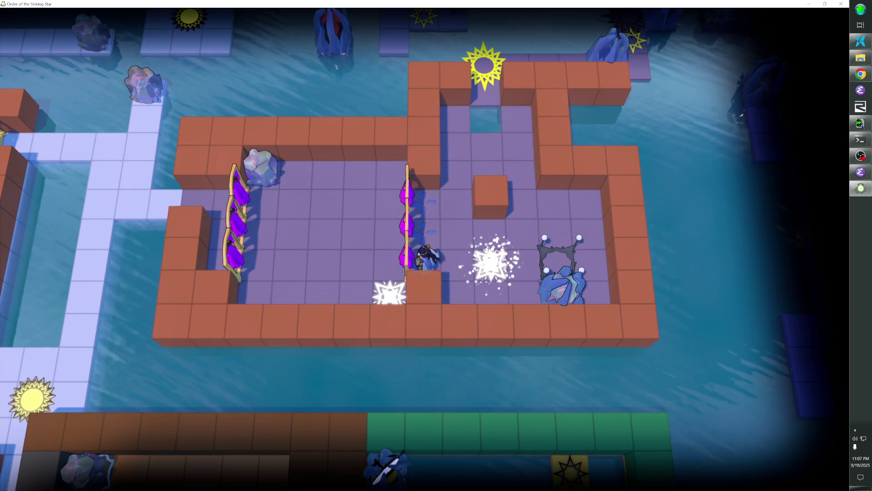
pyautogui.press('Right')
pyautogui.press('Right')
pyautogui.press('Down')
pyautogui.press('Right')
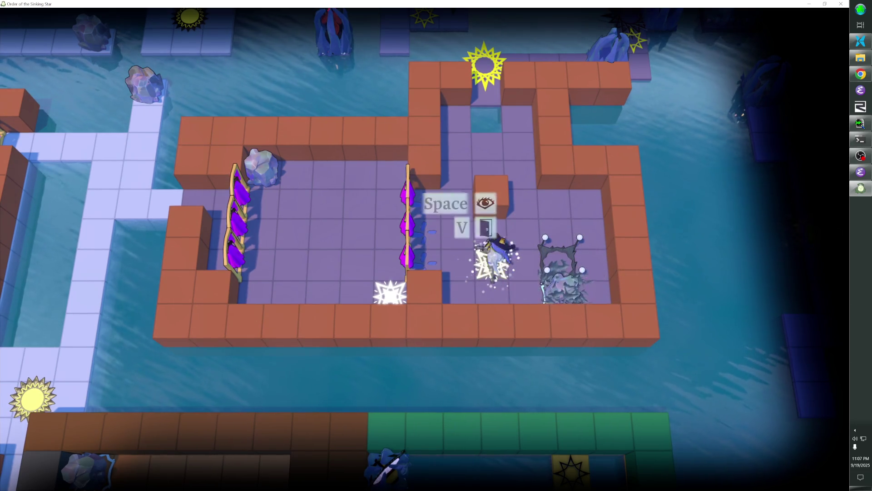
# - Push the crystal rock one tile left and then several tiles up the room
pyautogui.press('Left')
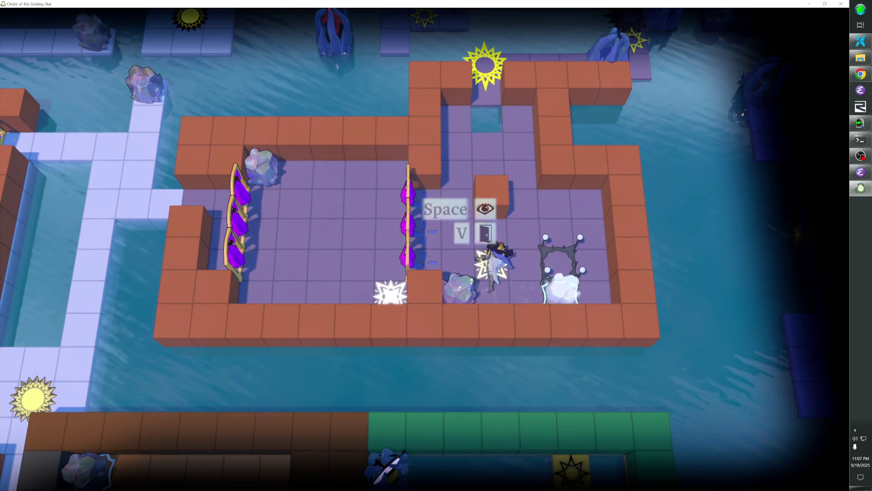
pyautogui.press('Up')
pyautogui.press('Up')
pyautogui.press('Up')
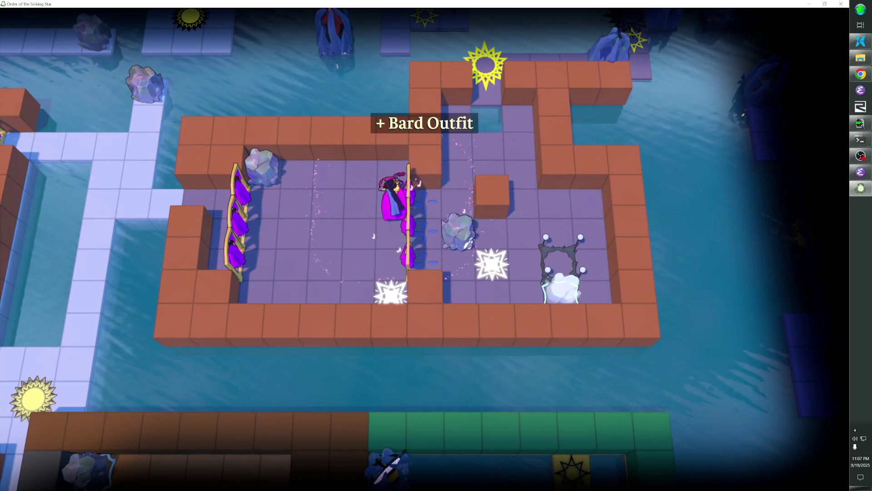
pyautogui.press('Down')
pyautogui.press('Down')
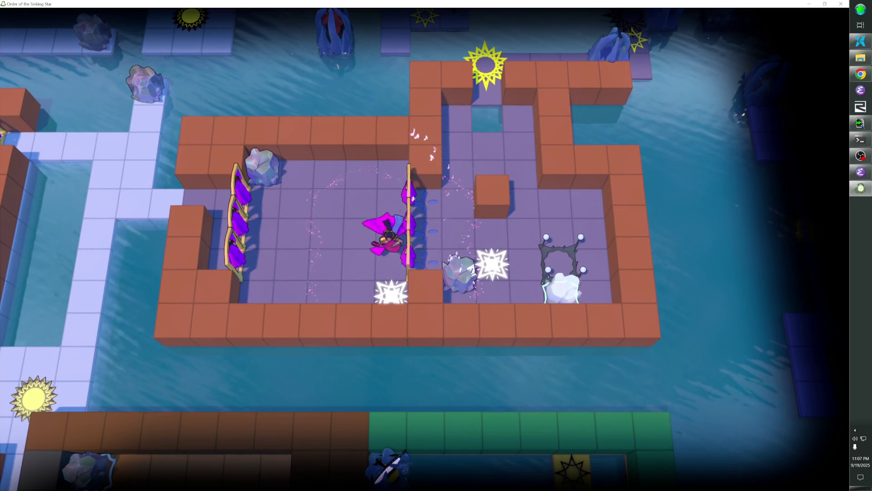
pyautogui.press('Up')
pyautogui.press('Down')
pyautogui.press('Up')
pyautogui.press('Up')
# - Cross the fence and walk up beside the rock to the room's top opening
pyautogui.press('Up')
pyautogui.press('Down')
pyautogui.press('Left')
pyautogui.press('Up')
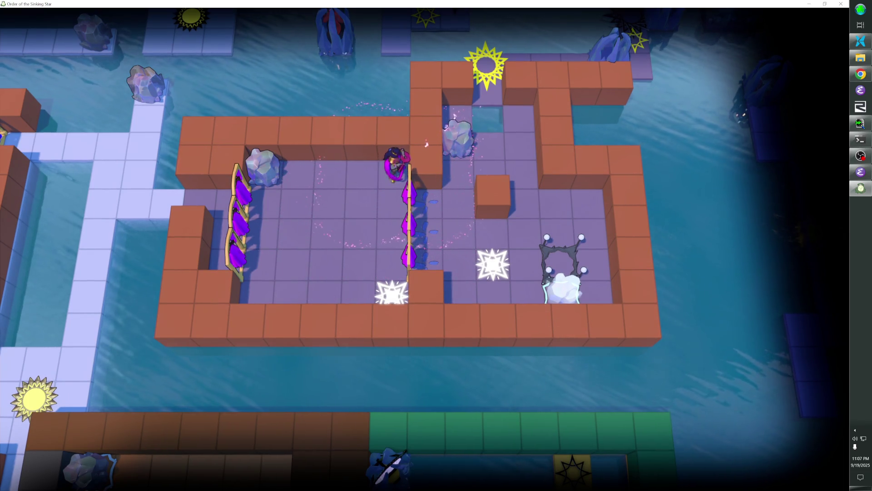
pyautogui.press('Down')
pyautogui.press('Right')
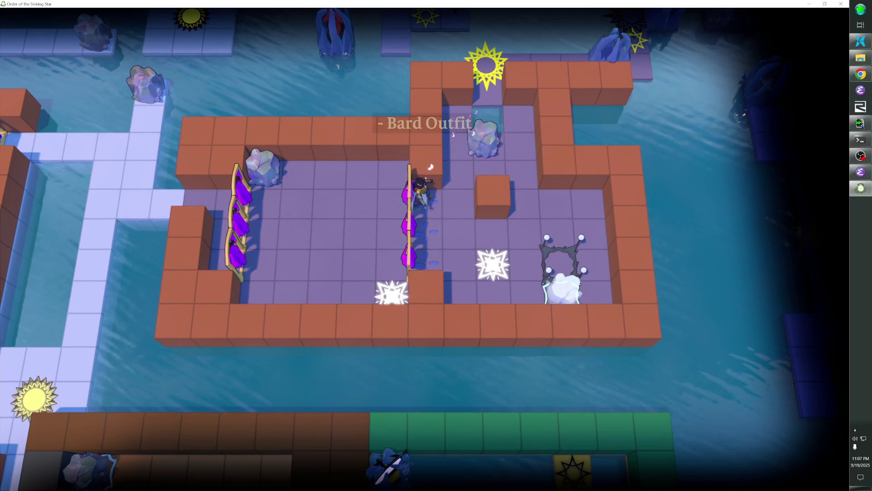
pyautogui.press('Right')
pyautogui.press('Up')
pyautogui.press('Up')
pyautogui.press('Up')
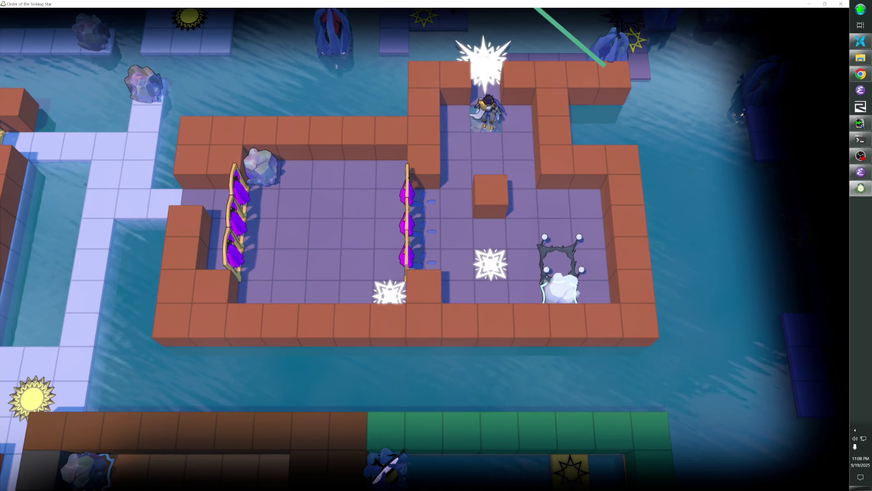
pyautogui.press('`')
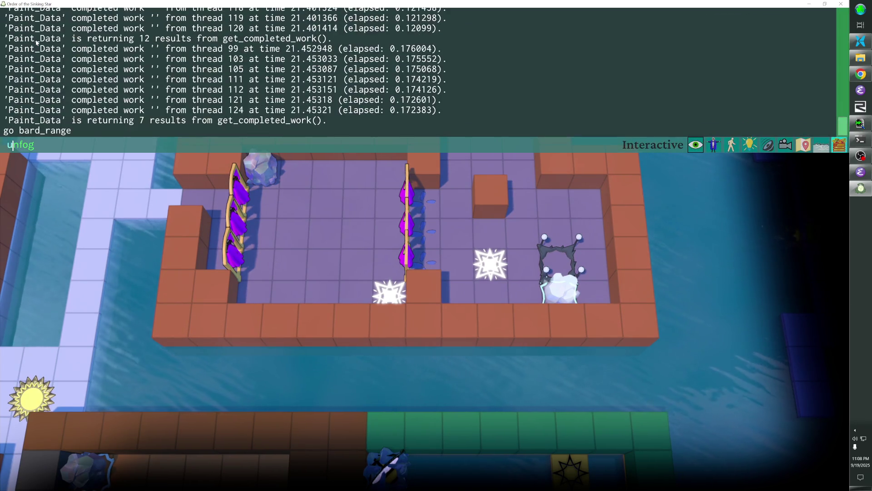
# - Run unfog to clear the overworld, toggle free and game cameras, and open the level editor at the orange platforms
pyautogui.press('Return')
pyautogui.press('f')
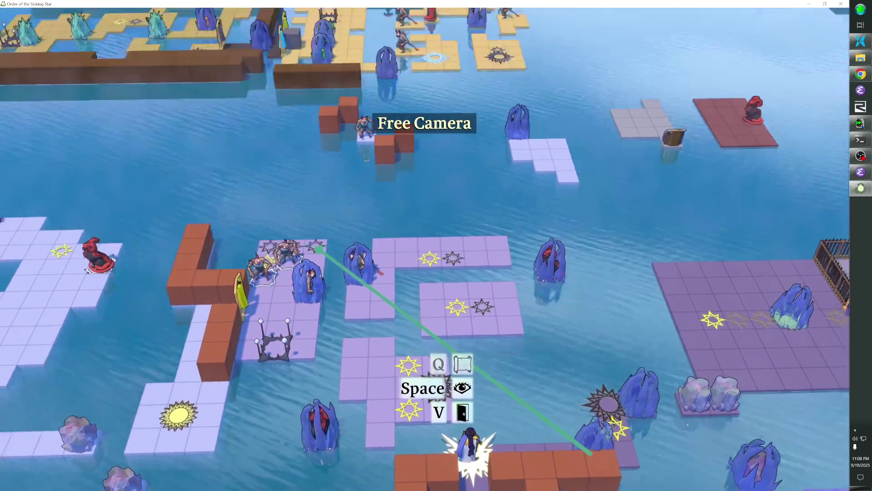
pyautogui.press('f')
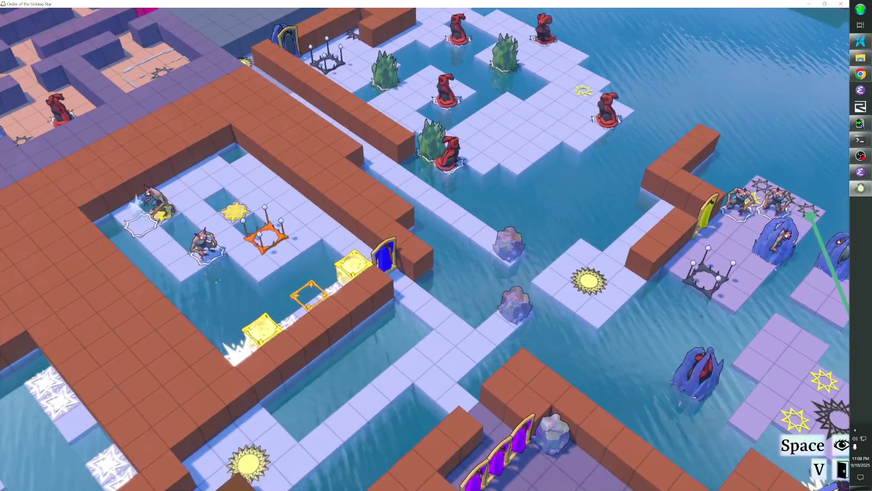
pyautogui.press('c')
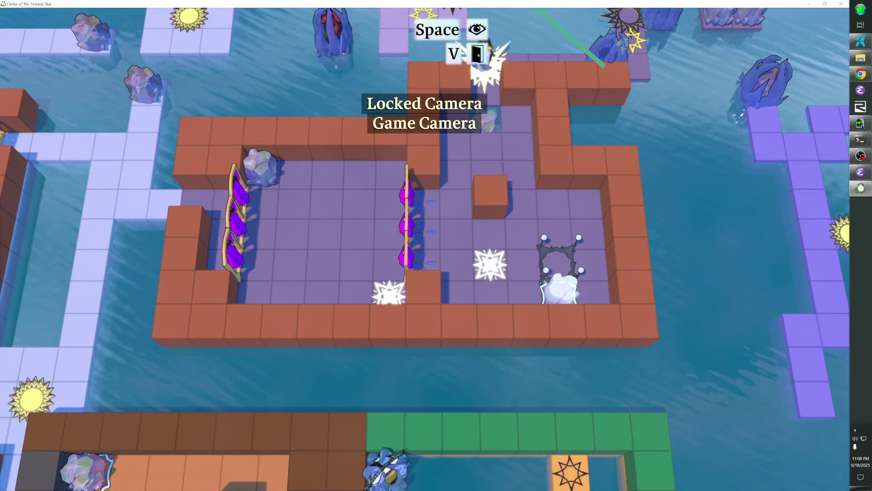
pyautogui.press('F1')
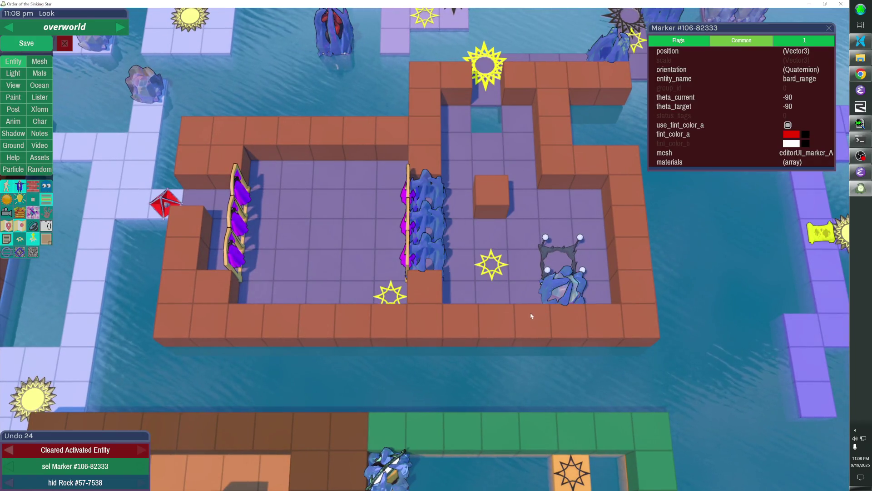
pyautogui.scroll(-3, 425, 252)
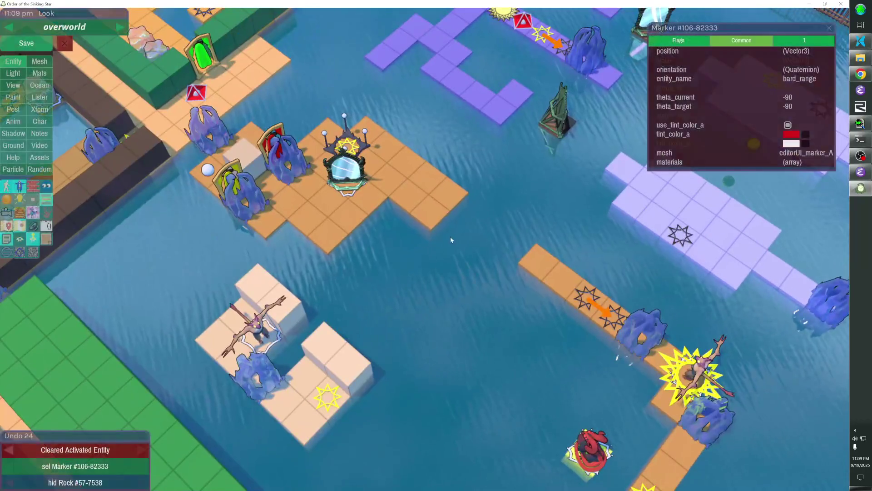
# - Add floor cubes at the placement box and move the goblin one tile down
pyautogui.click(434, 230)
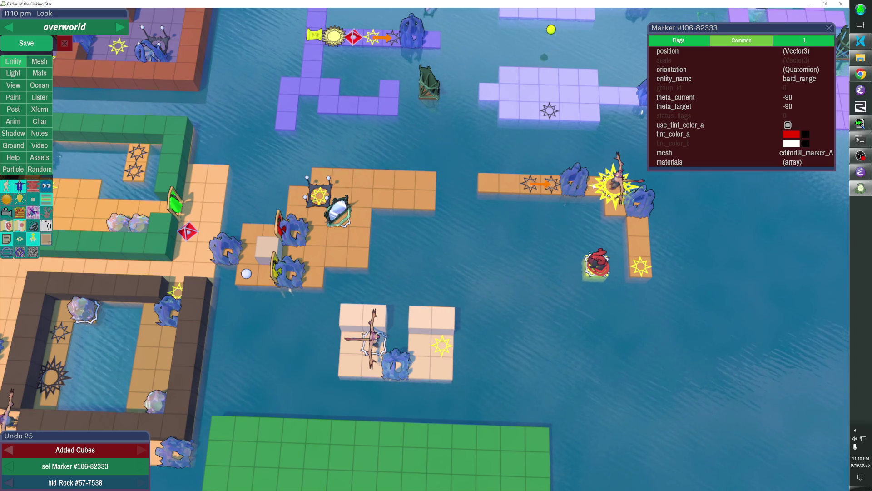
pyautogui.click(617, 178)
pyautogui.press('Down')
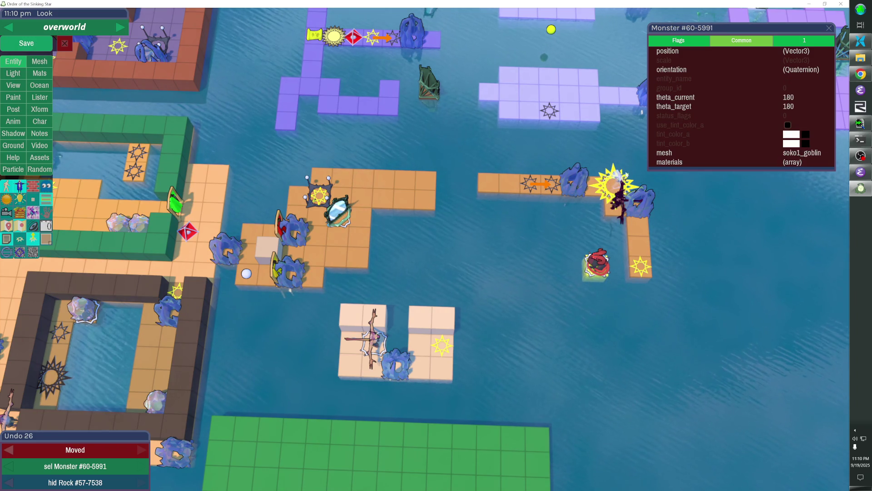
# - Reveal the two hidden entities, drag in more orange floor cubes below the spawner, and save the overworld
pyautogui.click(606, 181)
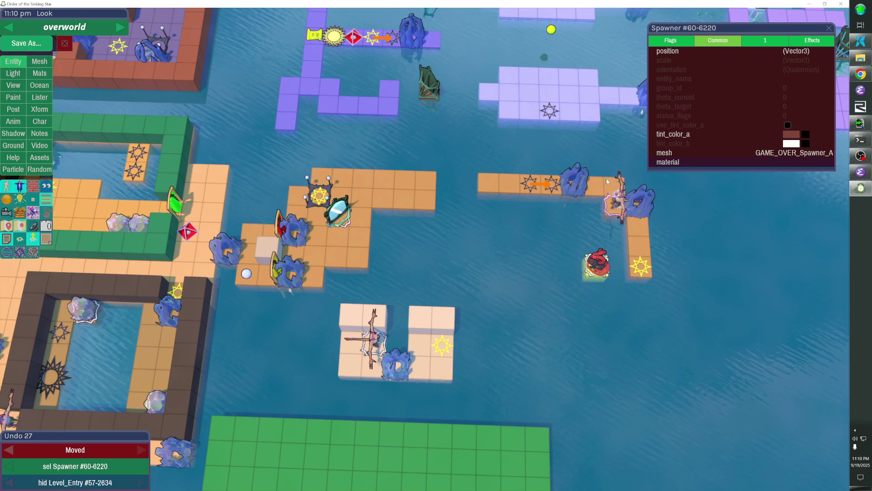
pyautogui.hotkey('alt', 'h')
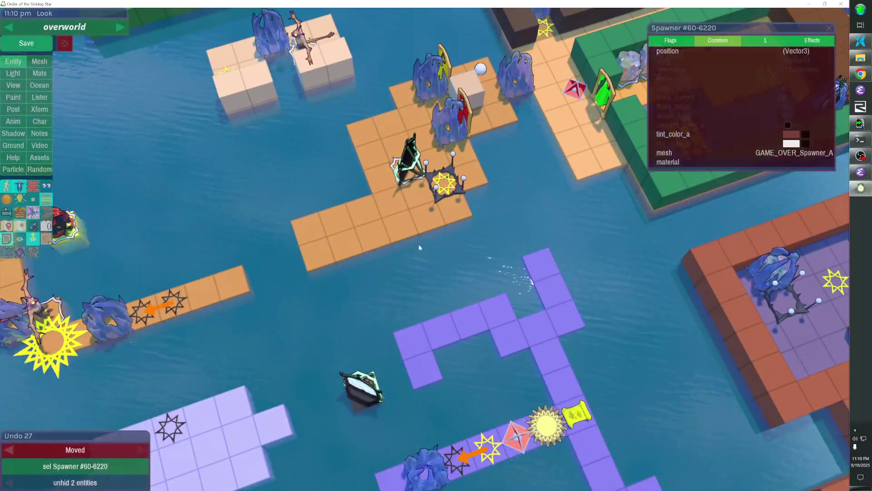
pyautogui.moveTo(429, 231); pyautogui.dragTo(459, 248)
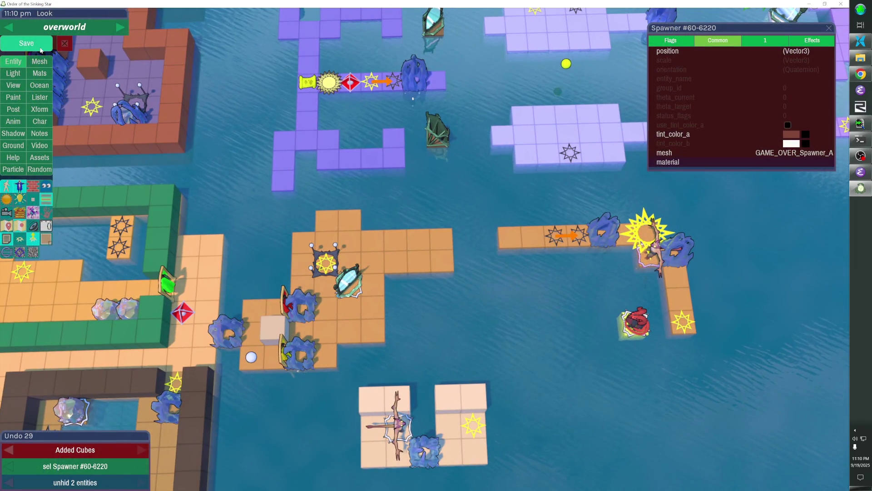
pyautogui.click(27, 42)
pyautogui.click(248, 358)
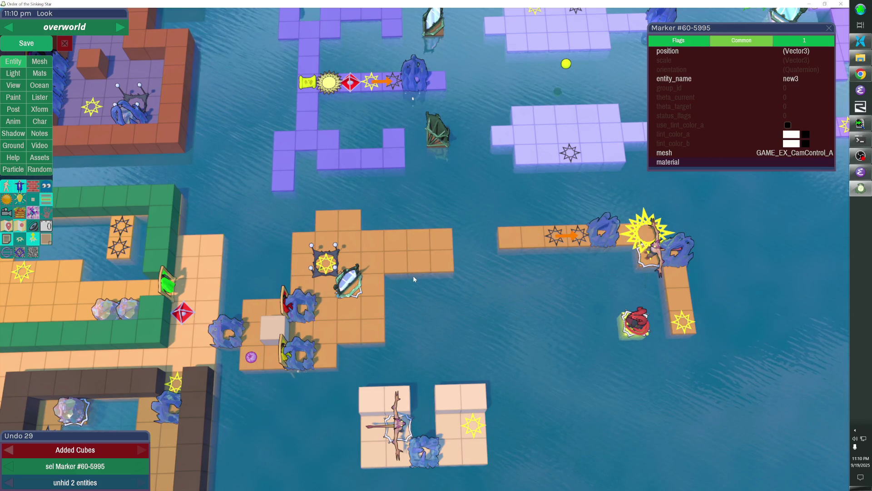
# - Leave the editor and run 'go new3' to place the hero beside the mirror on the orange platform
pyautogui.press('`')
pyautogui.write('go new3')
pyautogui.press('Return')
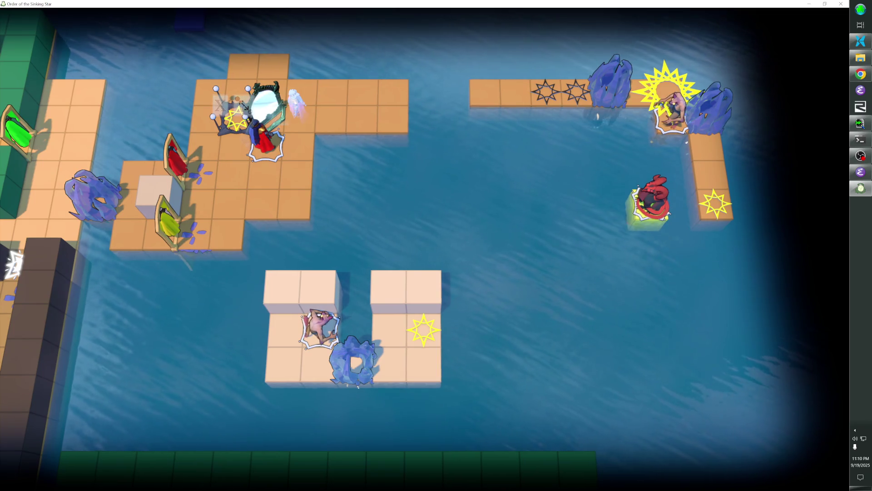
pyautogui.press('`')
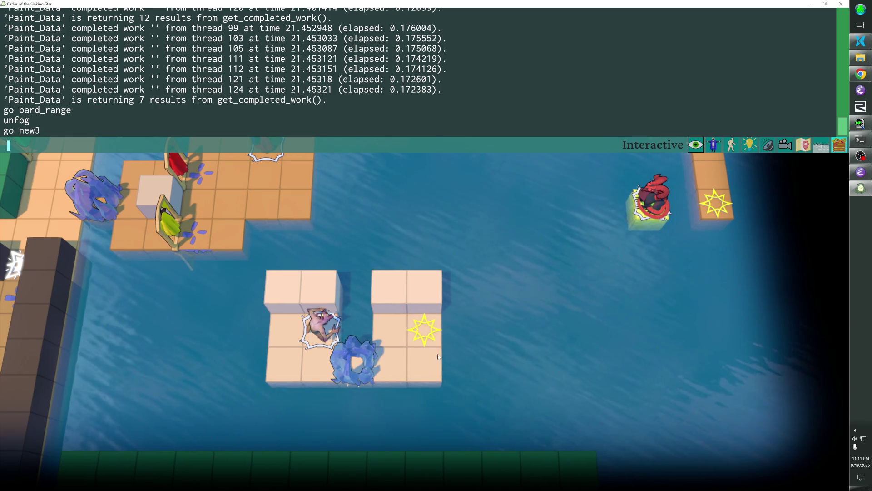
pyautogui.press('`')
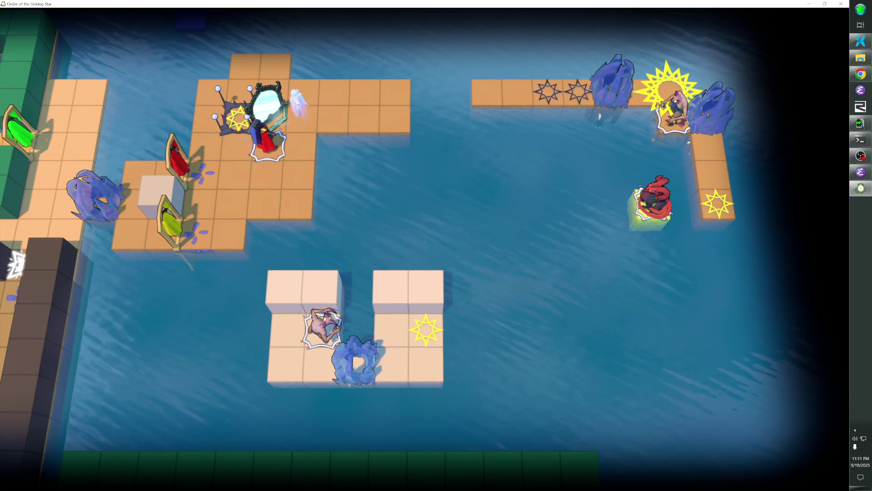
# - Push the mirror up and right, walk down onto the water, then rewind to the top tile
pyautogui.press('Up')
pyautogui.press('Right')
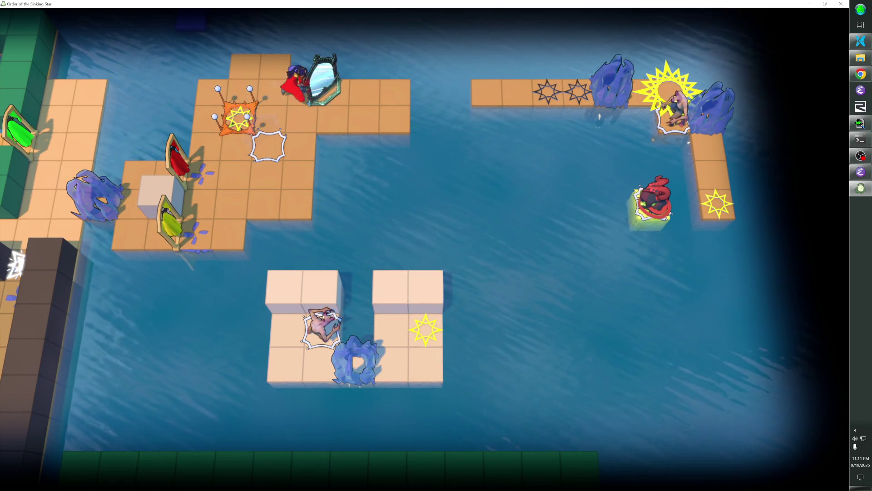
pyautogui.press('Down')
pyautogui.press('Down')
pyautogui.press('Down')
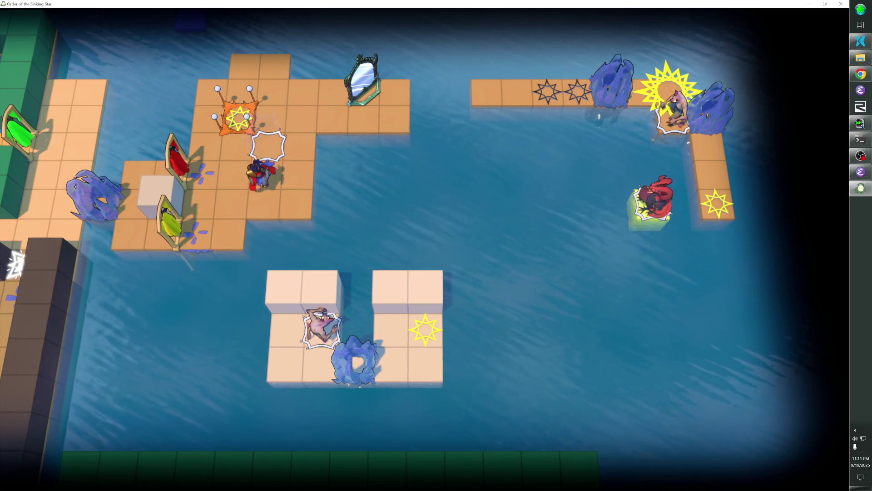
pyautogui.press('Down')
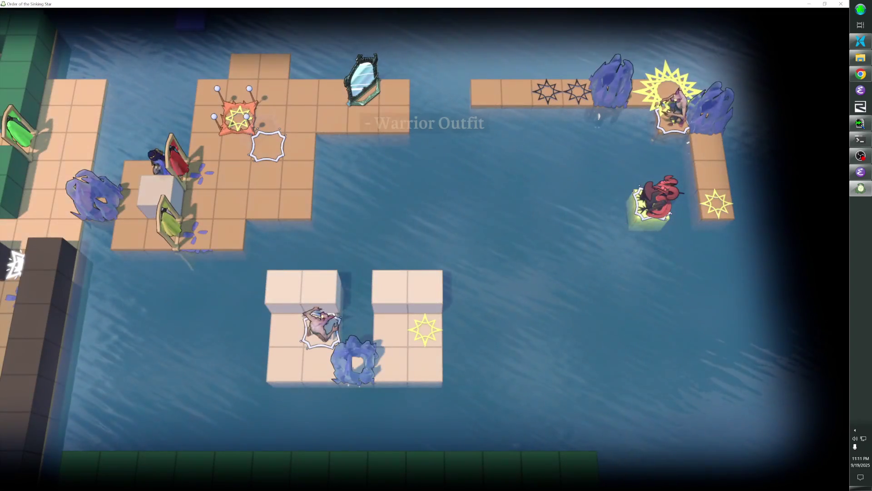
pyautogui.press('Right')
pyautogui.press('Right')
pyautogui.press('Right')
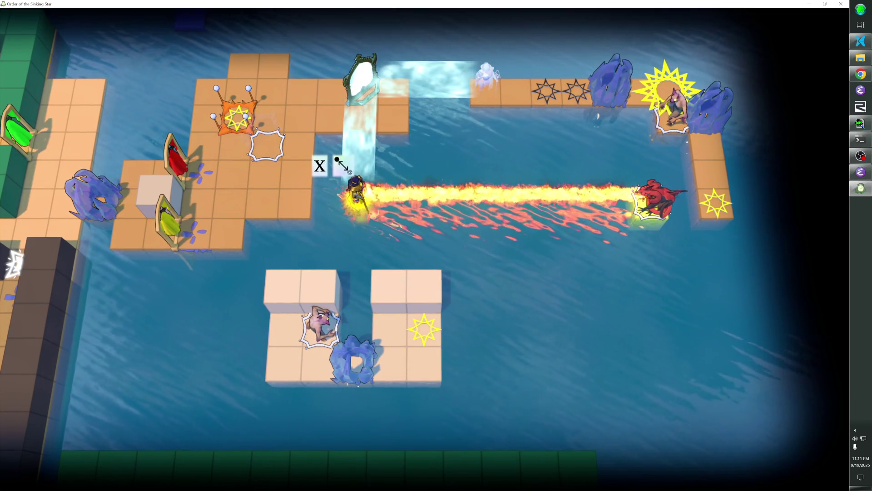
pyautogui.press('x')
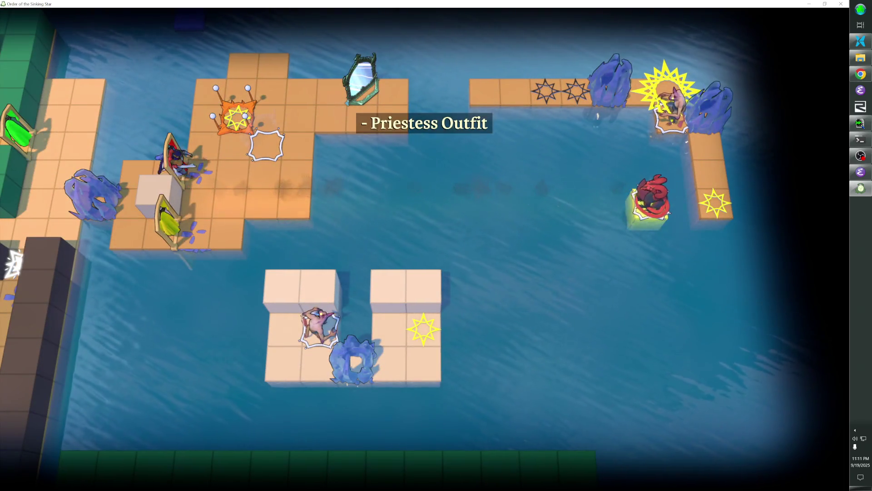
pyautogui.press('x')
pyautogui.press('x')
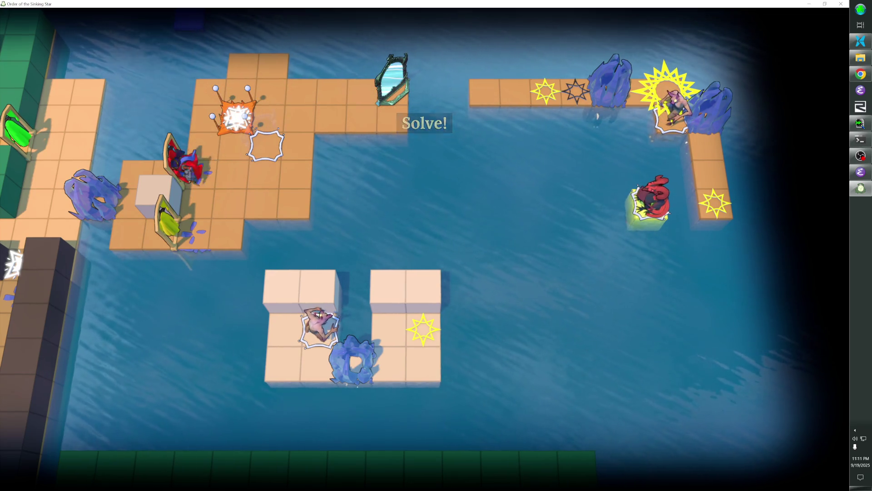
# - Put on the Priestess Outfit, cross to the star tile row, and walk left along the top walkway
pyautogui.press('Right')
pyautogui.press('Right')
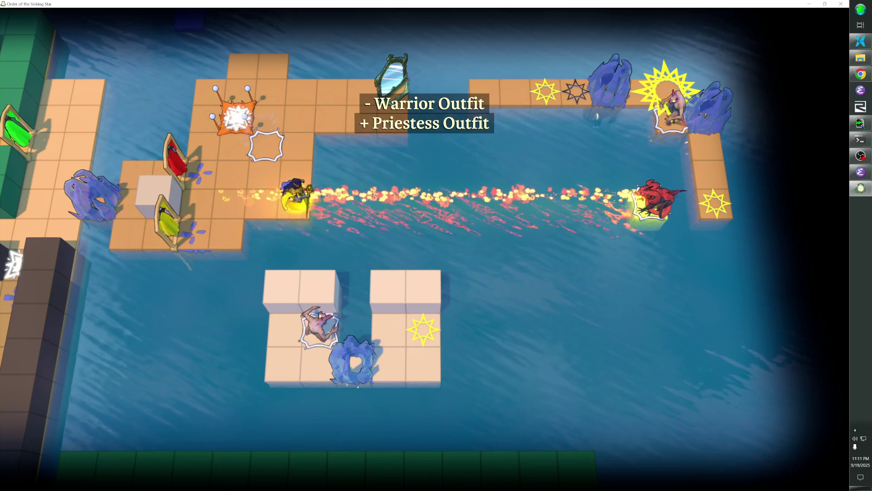
pyautogui.press('x')
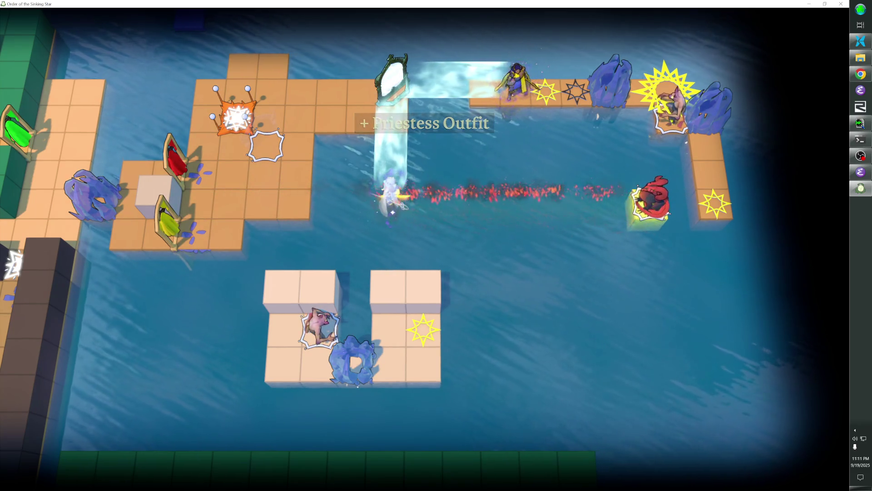
pyautogui.press('Right')
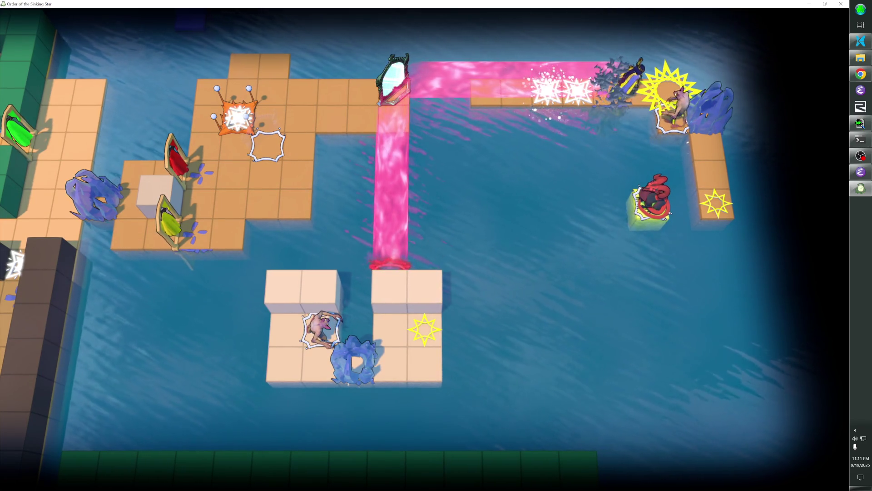
pyautogui.press('Left')
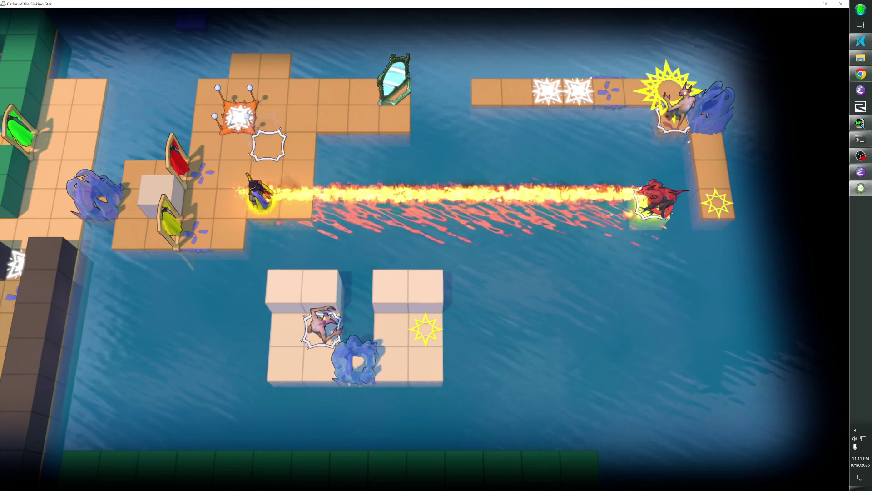
pyautogui.press('Left')
pyautogui.press('Left')
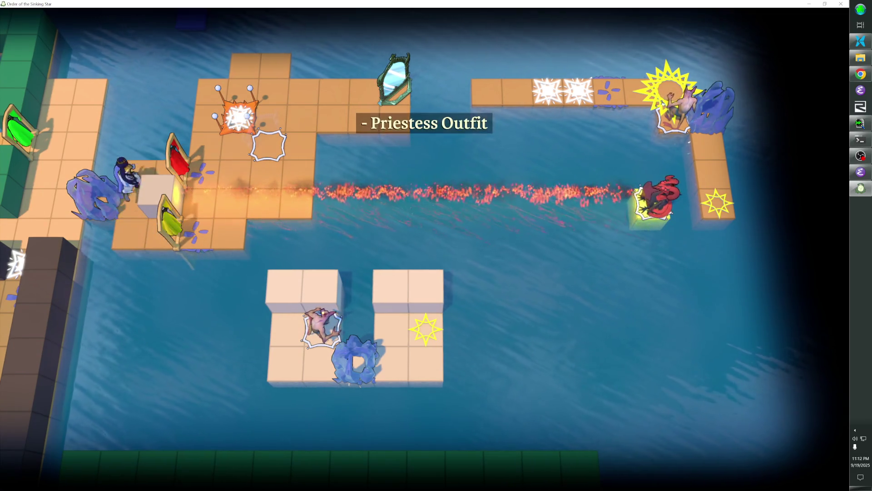
# - Take the Warrior Outfit, push the mirror up and right across the platform, and drop it by the red stand
pyautogui.press('Right')
pyautogui.press('Up')
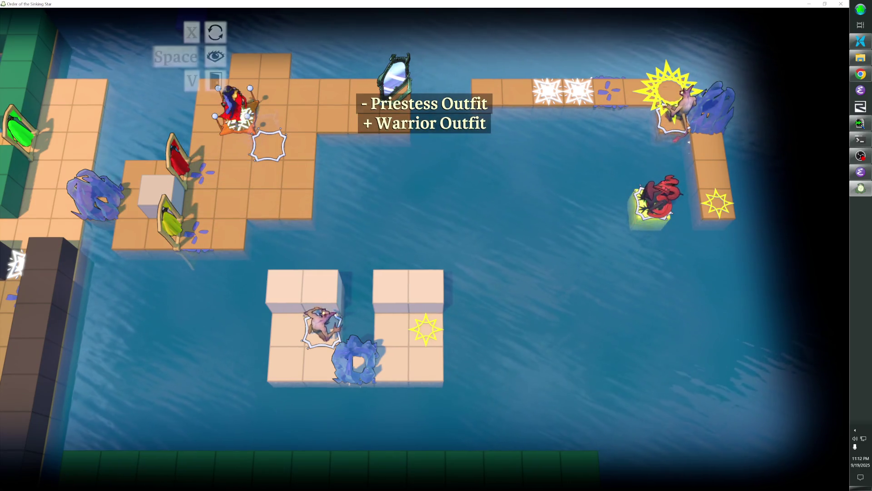
pyautogui.press('Right')
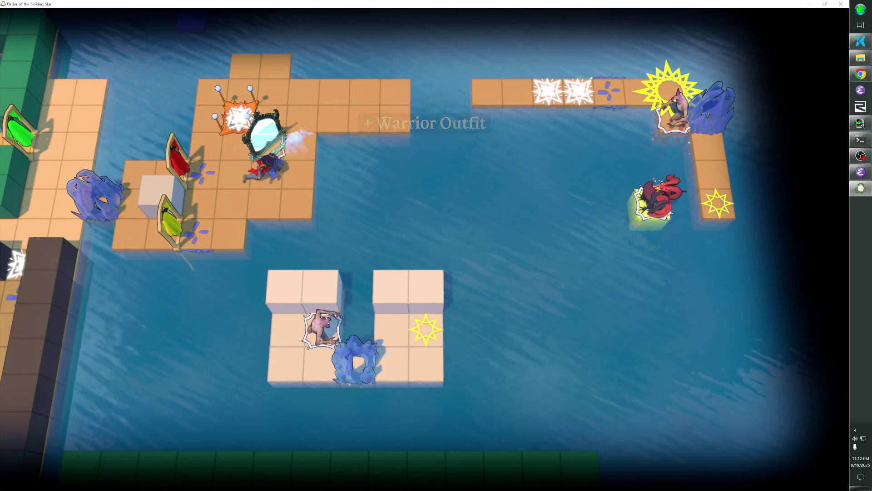
pyautogui.press('Up')
pyautogui.press('Right')
pyautogui.press('Down')
pyautogui.press('Down')
pyautogui.press('Left')
pyautogui.press('Left')
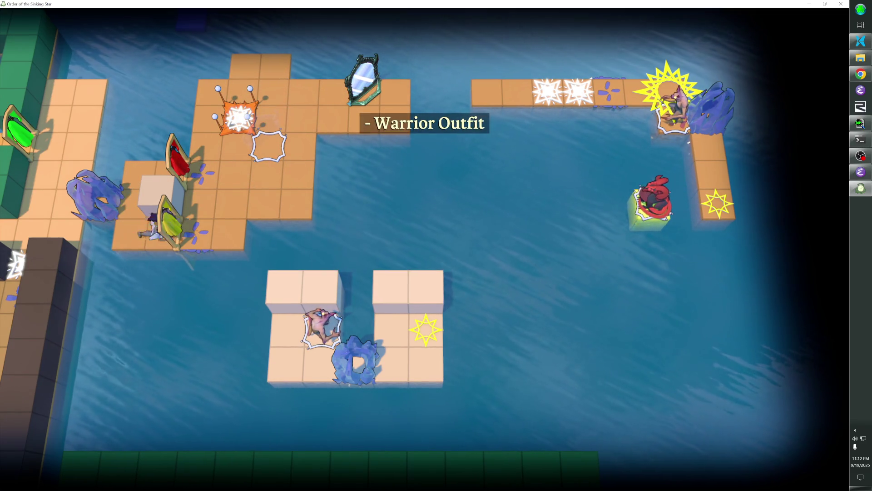
# - Take the Priestess Outfit, step into the fire beam, and ride the water stream toward the star
pyautogui.press('Down')
pyautogui.press('Right')
pyautogui.press('Up')
pyautogui.press('Left')
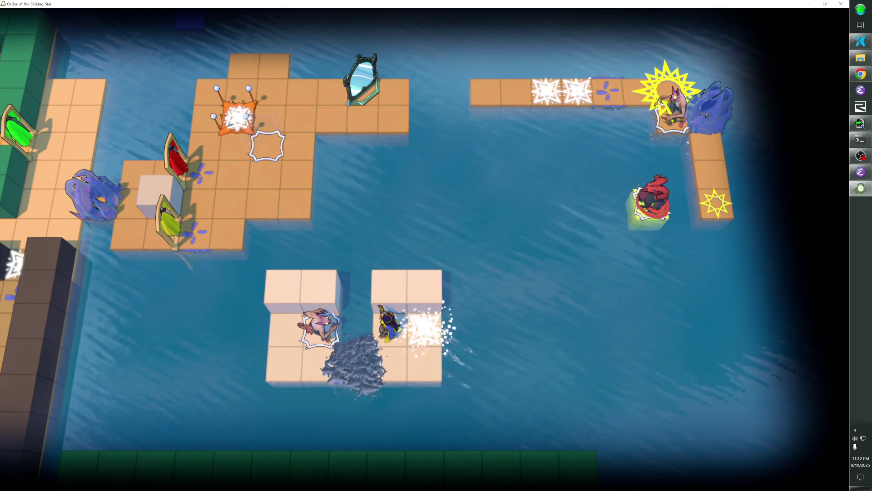
# - Ride the water stream to the star, move left along the walkway, and teleport along the beam to the left island
pyautogui.press('Left')
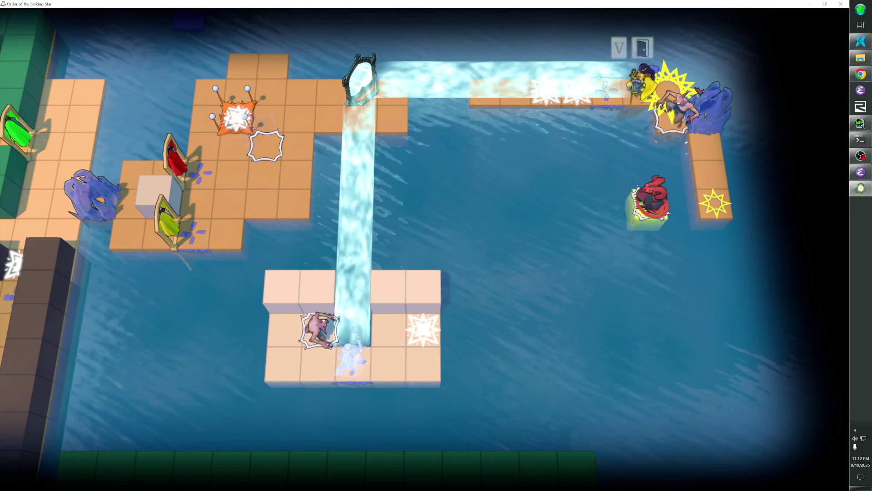
pyautogui.press('Left')
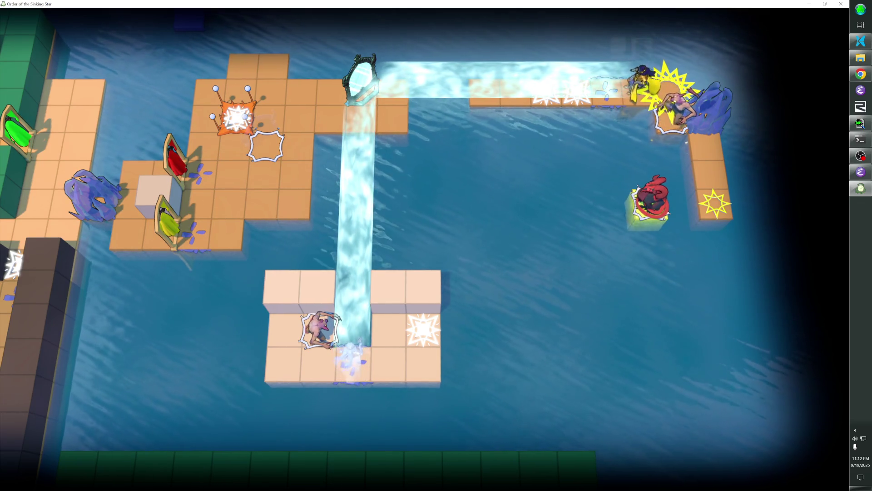
pyautogui.press('Left')
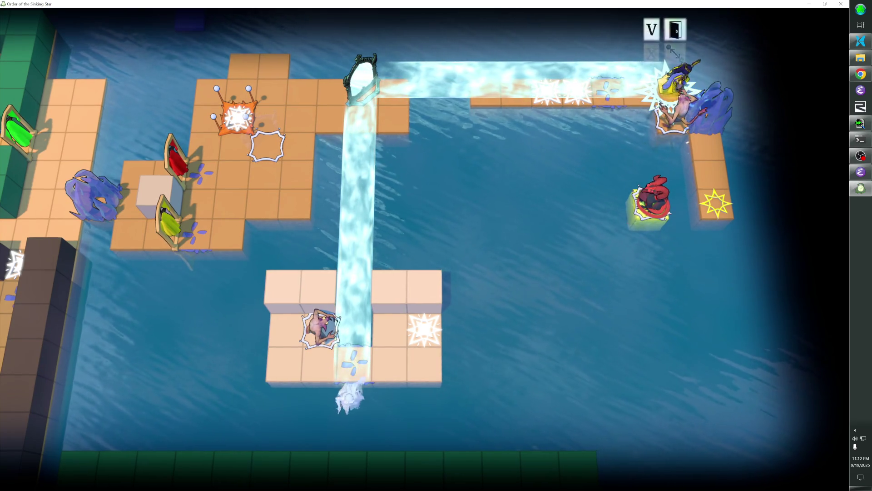
pyautogui.press('Left')
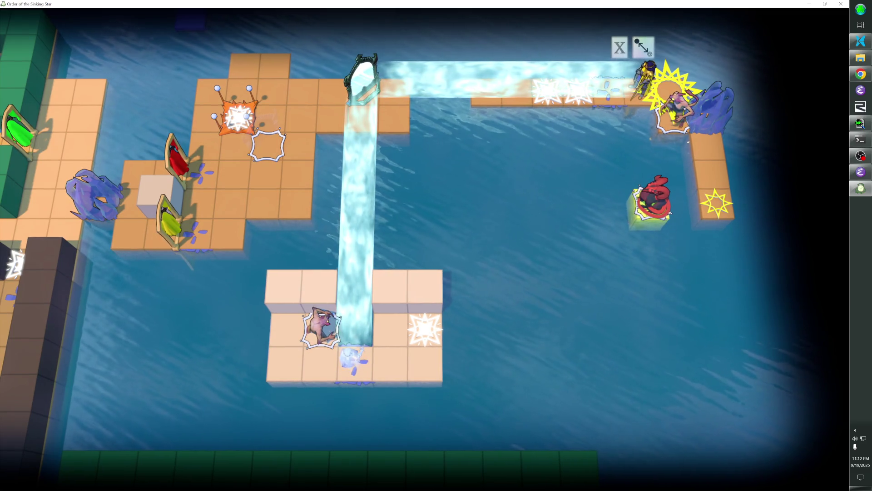
pyautogui.press('Left')
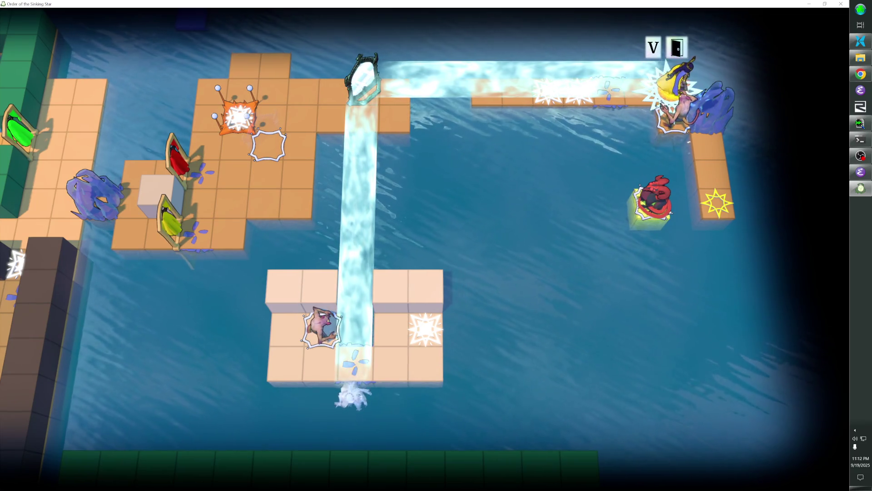
pyautogui.press('Left')
pyautogui.press('Left')
pyautogui.press('Left')
pyautogui.press('Left')
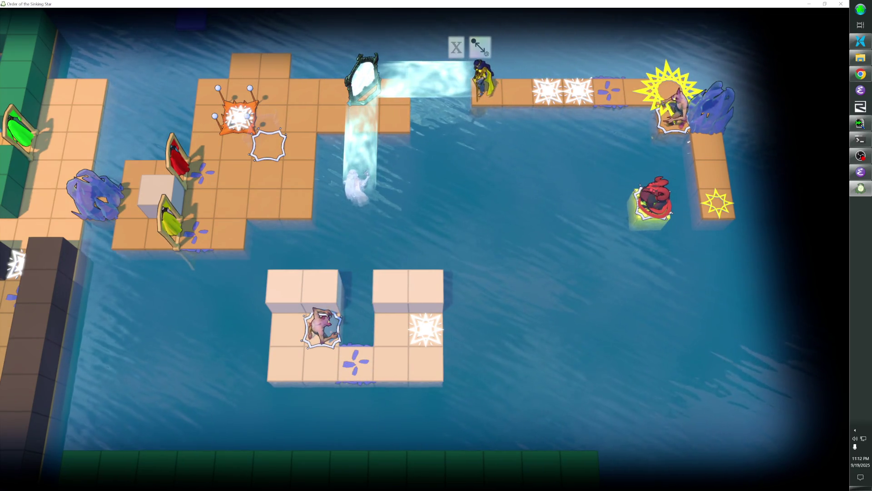
pyautogui.press('x')
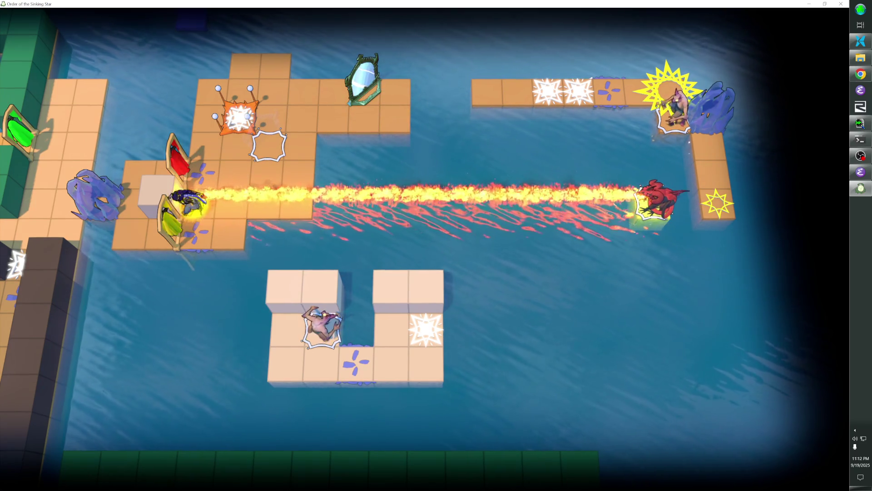
# - Quit the playtest back to the overworld editor and select exit star Level_Entry #57-2634
pyautogui.press('Escape')
pyautogui.press('Up')
pyautogui.press('Return')
pyautogui.press('Return')
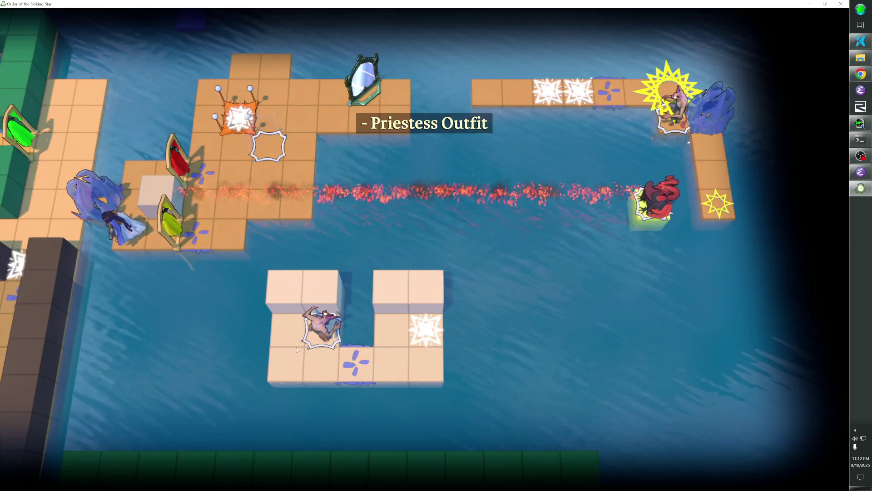
pyautogui.click(645, 242)
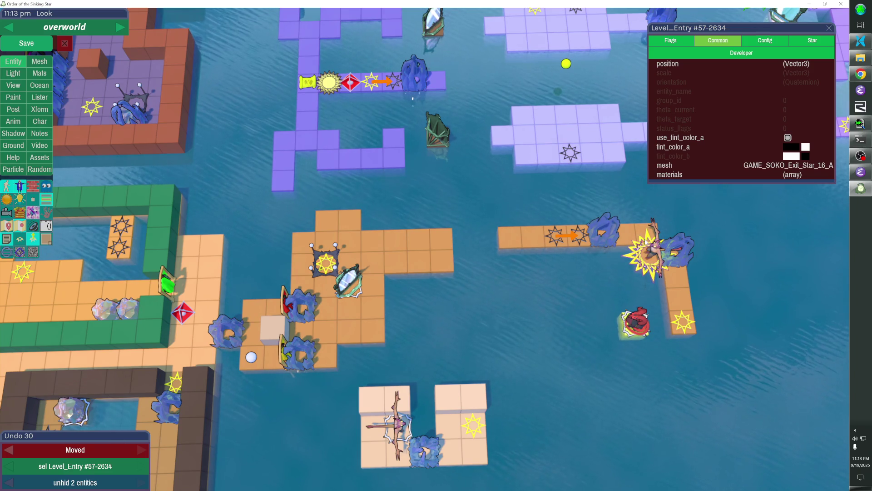
# - Save the overworld level, then toggle play mode off and on to resume the maze level
pyautogui.hotkey('ctrl', 's')
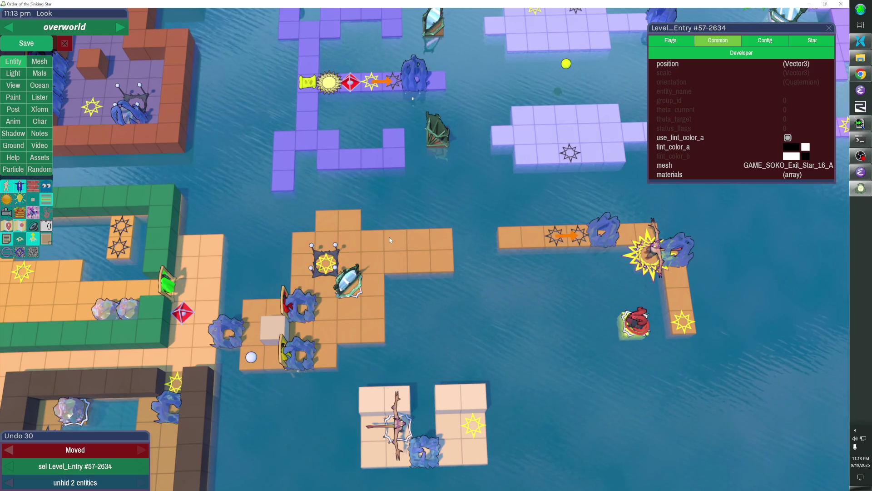
pyautogui.press('F1')
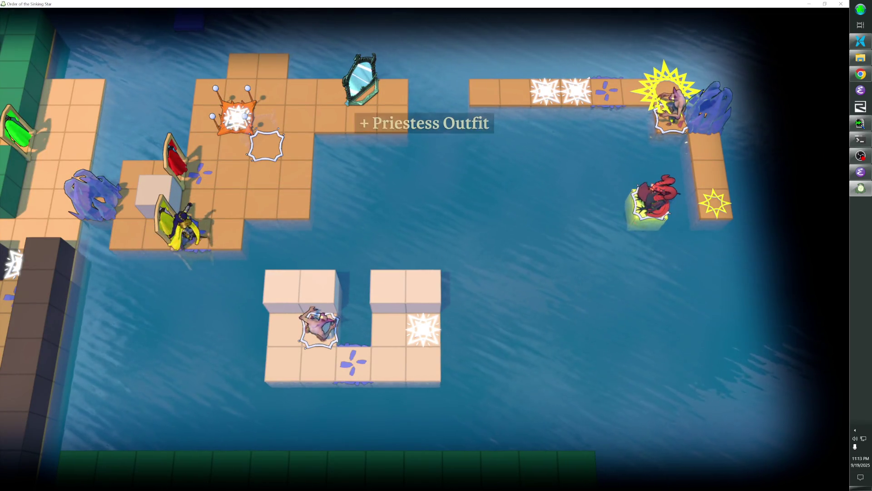
pyautogui.press('F1')
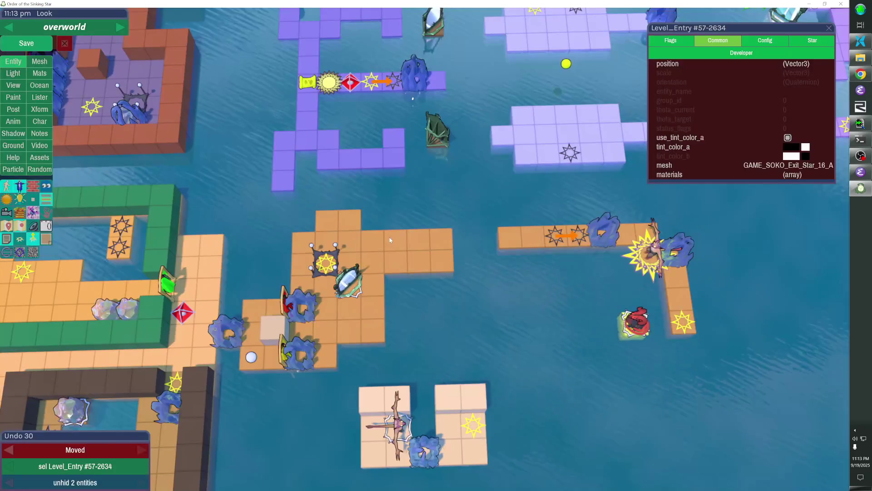
pyautogui.press('F1')
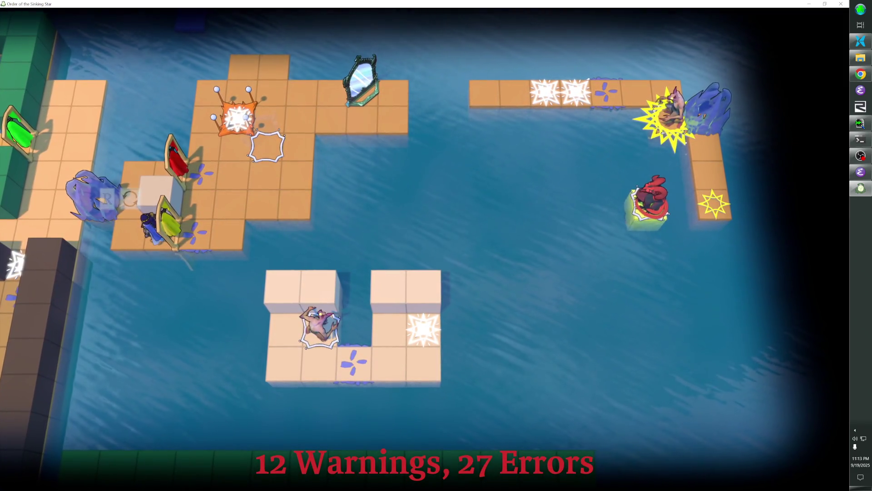
# - Walk the hero through the yellow stand and fire beam, then back to the left platform
pyautogui.press('Right')
pyautogui.press('Left')
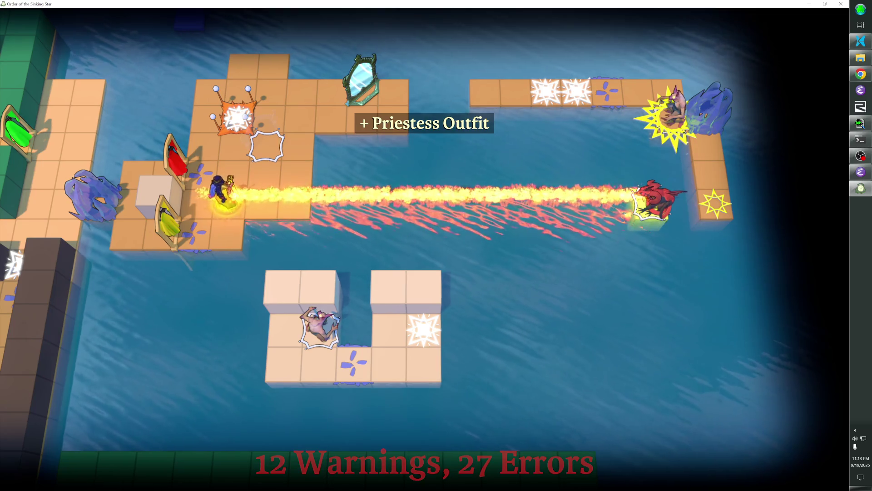
pyautogui.press('Right')
pyautogui.press('Up')
pyautogui.press('Down')
pyautogui.press('Right')
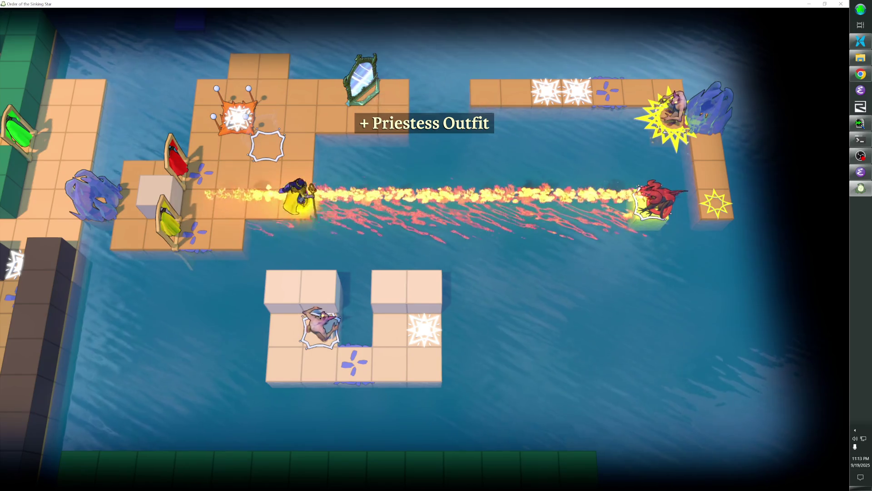
pyautogui.press('Right')
pyautogui.press('Right')
pyautogui.press('Right')
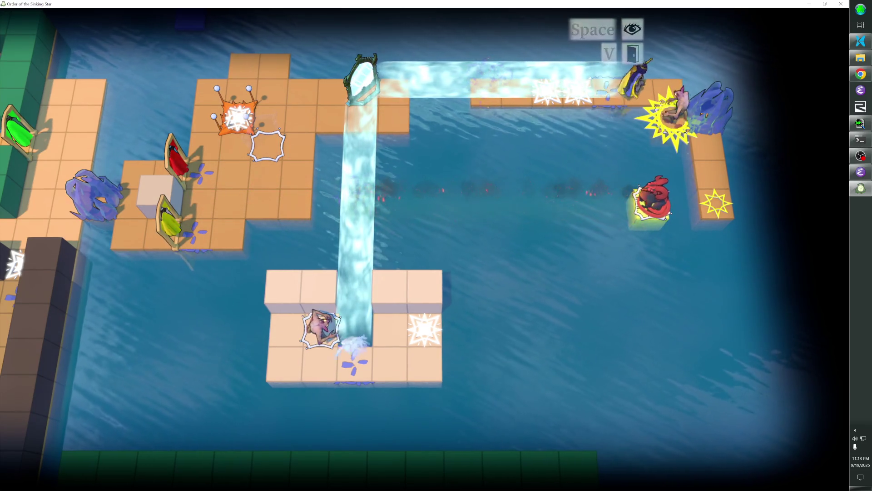
pyautogui.press('Left')
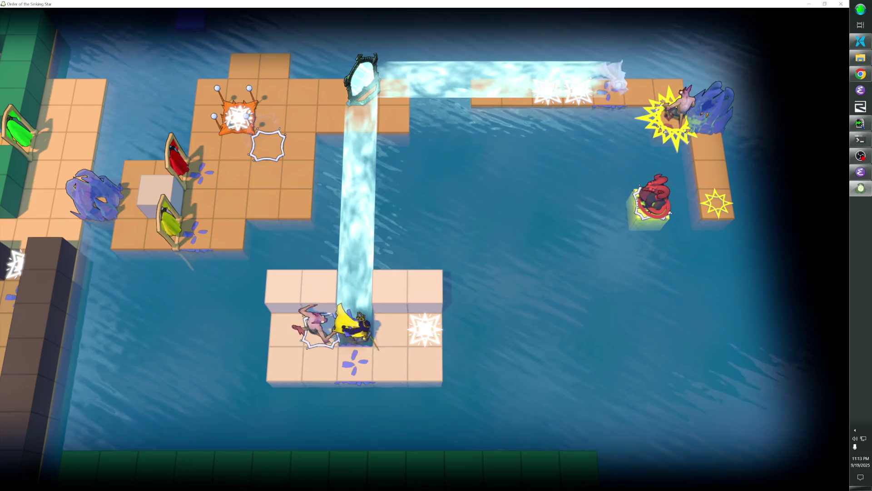
pyautogui.press('Left')
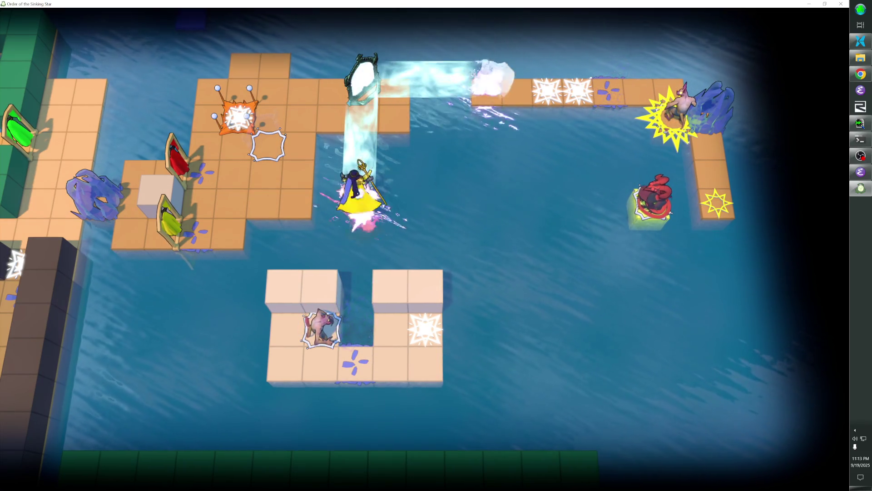
pyautogui.press('Left')
pyautogui.press('Right')
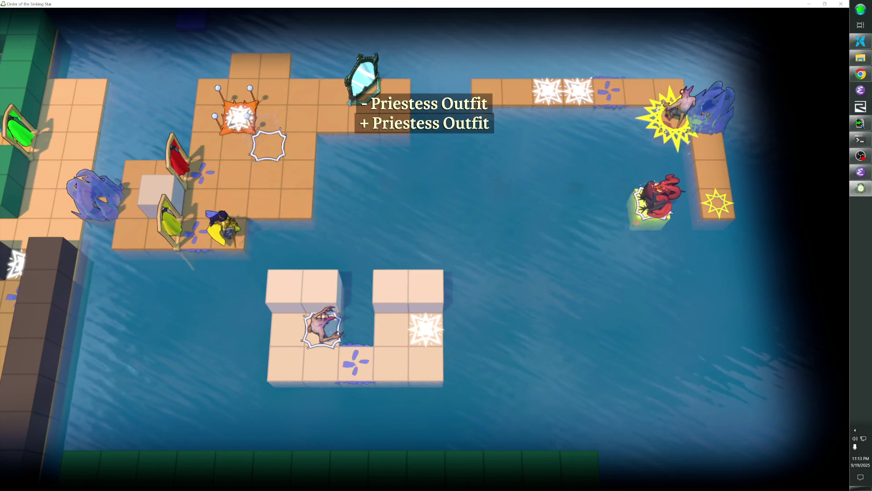
# - Cross the water to the top row and slide the frozen figure left to the blue crystal
pyautogui.press('Up')
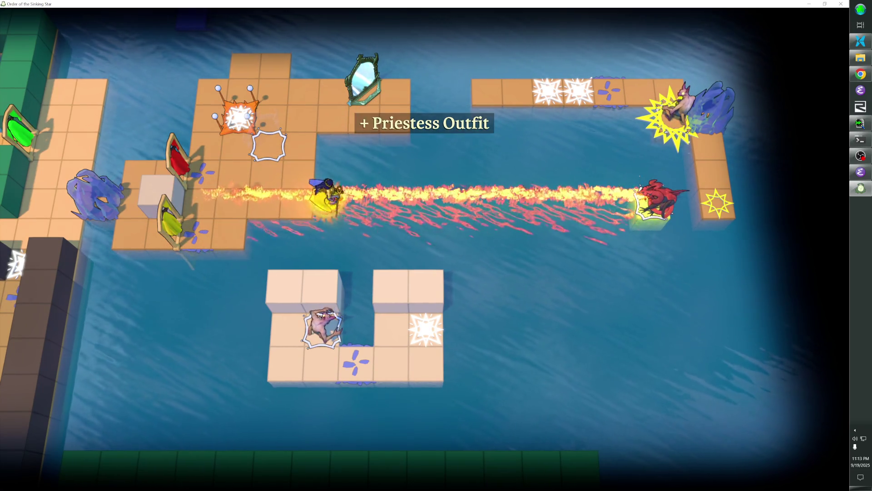
pyautogui.press('Right')
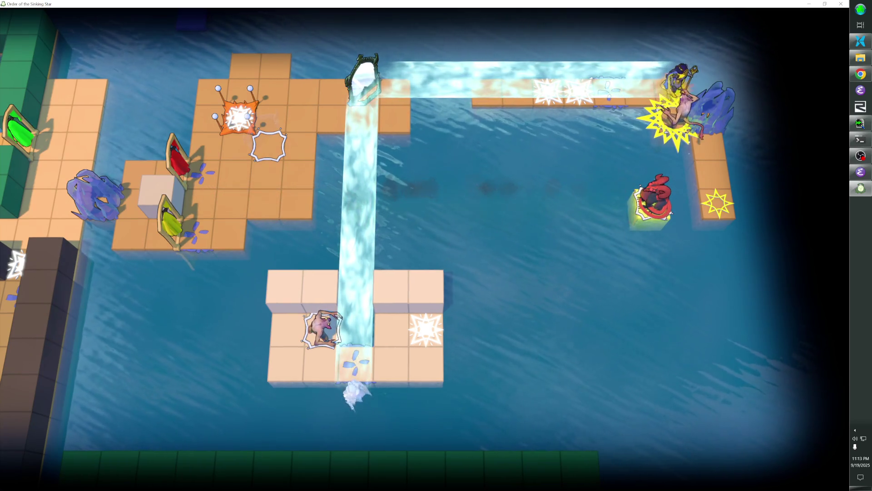
pyautogui.press('Left')
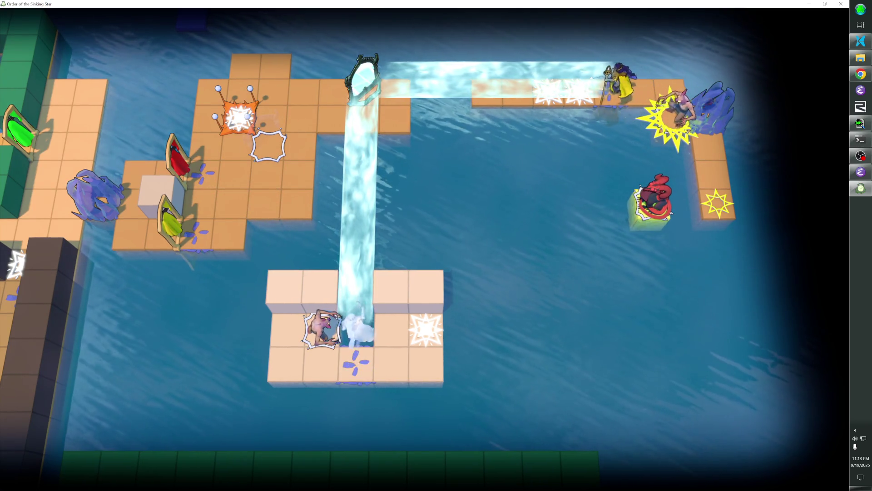
pyautogui.press('Left')
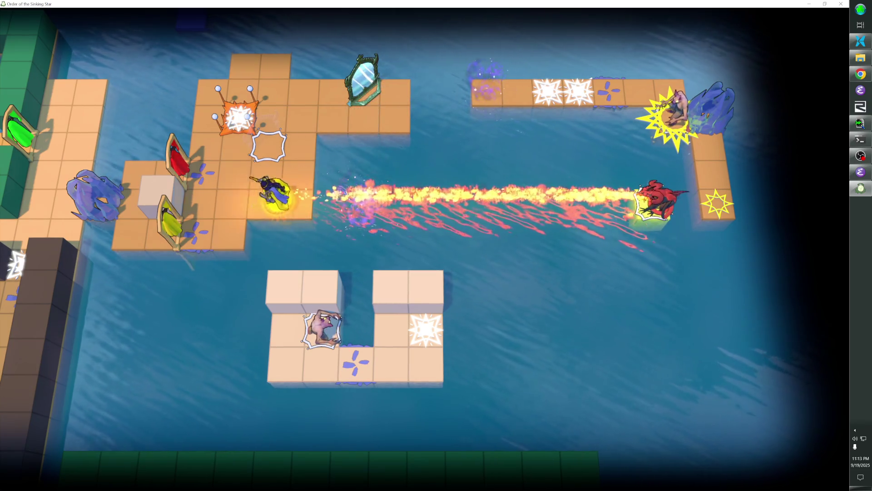
# - Walk up beside the mirror, push it down one tile, then push it right about three tiles
pyautogui.press('Right')
pyautogui.press('Up')
pyautogui.press('Right')
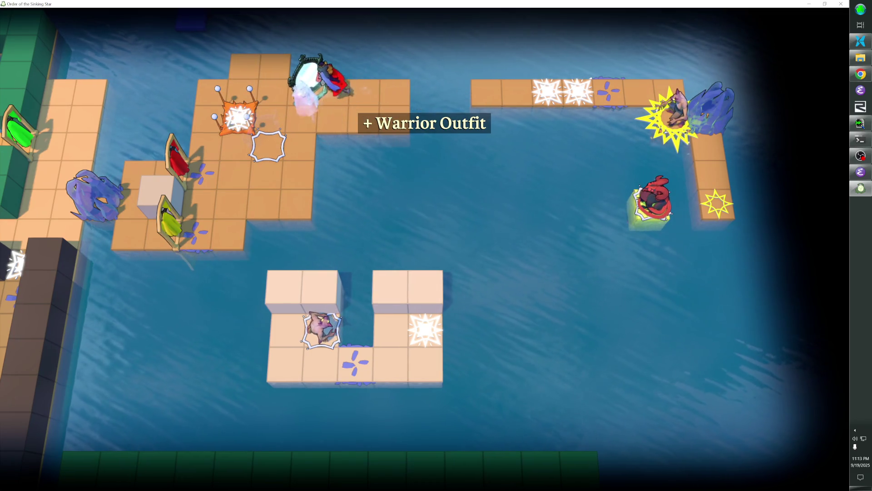
pyautogui.press('Left')
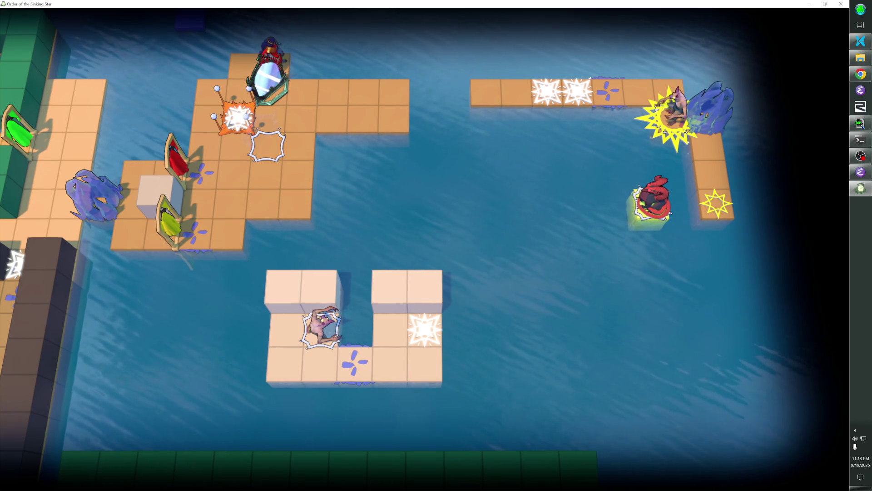
pyautogui.press('Down')
pyautogui.press('Left')
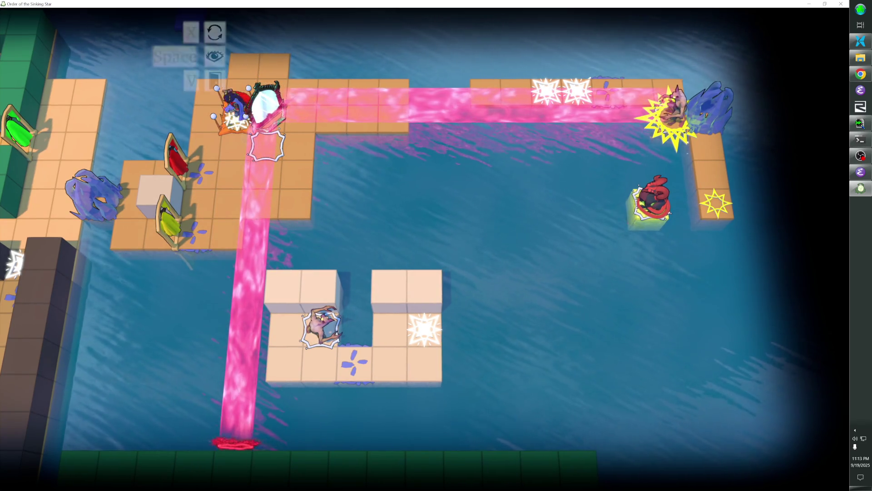
pyautogui.press('Right')
pyautogui.press('Right')
pyautogui.press('Right')
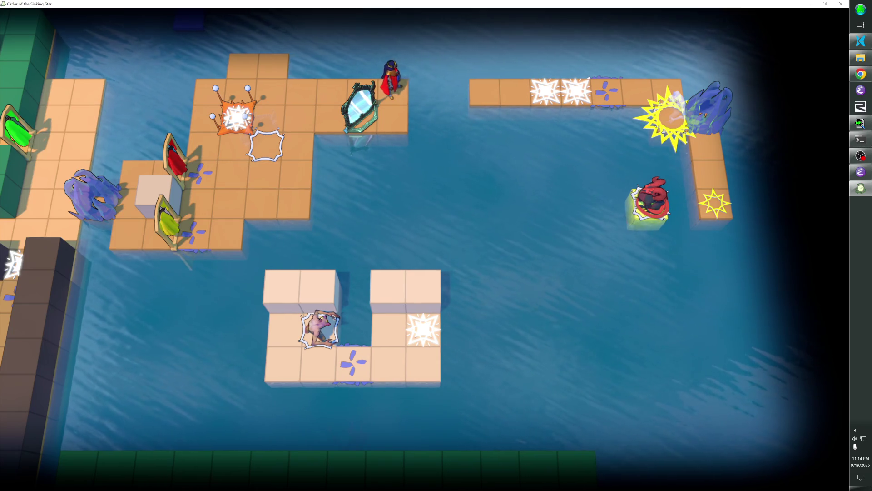
# - Undo the last move, switch to the Priestess Outfit character, and quit the game
pyautogui.press('z')
pyautogui.press('z')
pyautogui.press('Right')
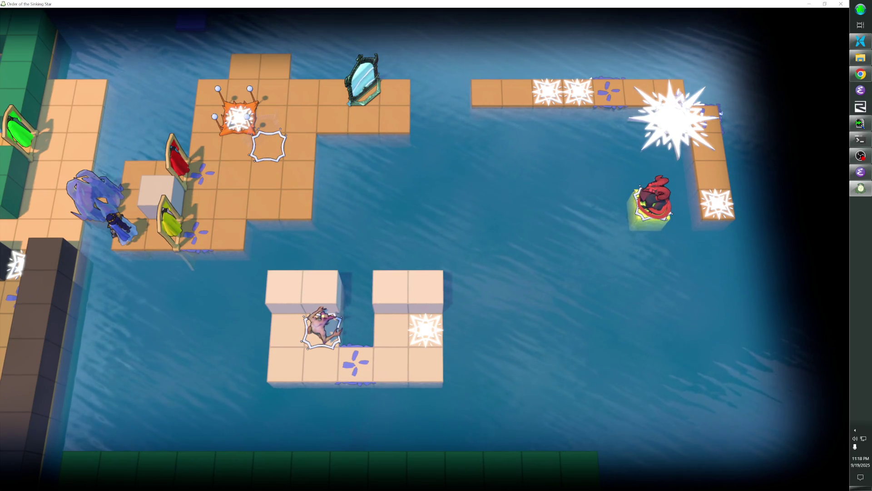
pyautogui.hotkey('alt', 'F4')
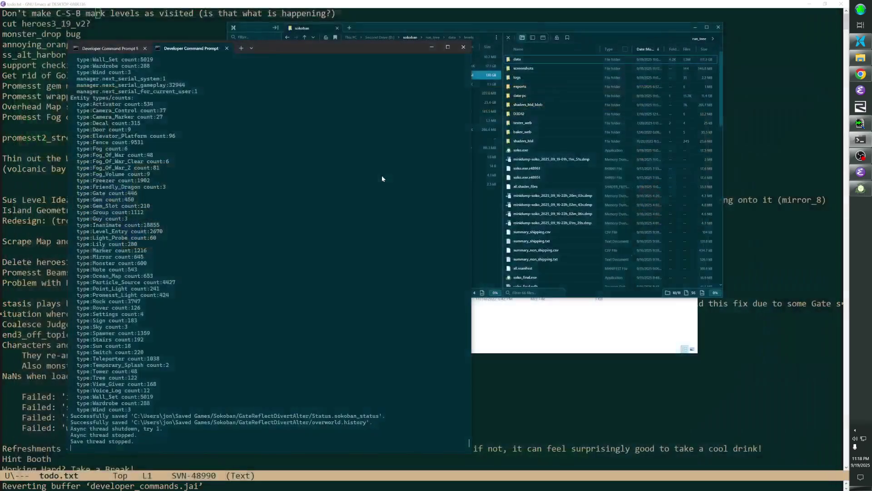
# - Start an SVN commit of the sokoban folder with the message 'Overworld area revisions.'
pyautogui.click(514, 23)
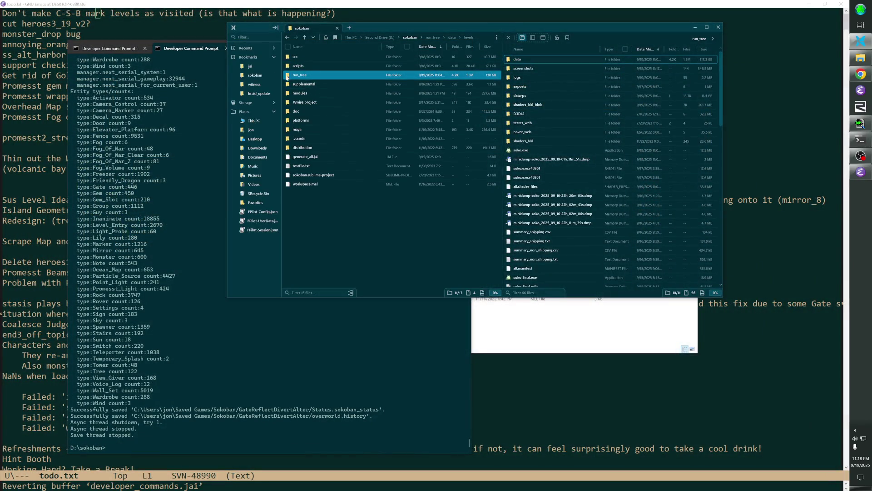
pyautogui.rightClick(257, 81)
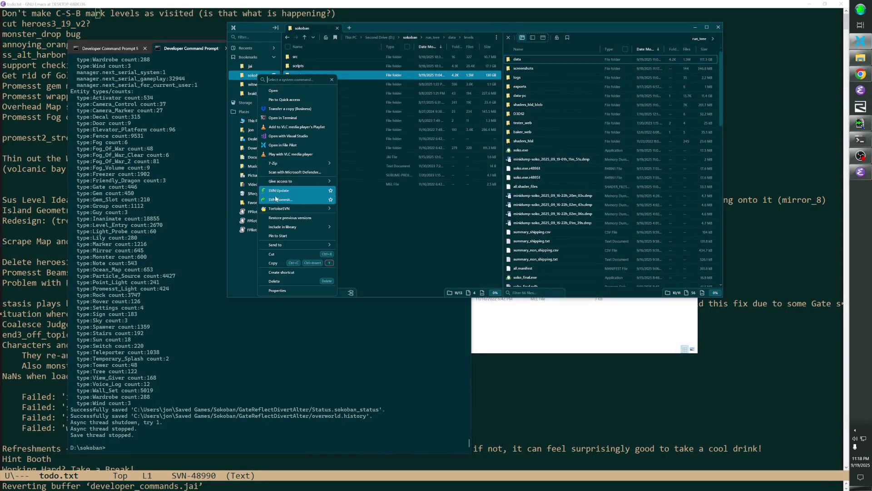
pyautogui.click(308, 194)
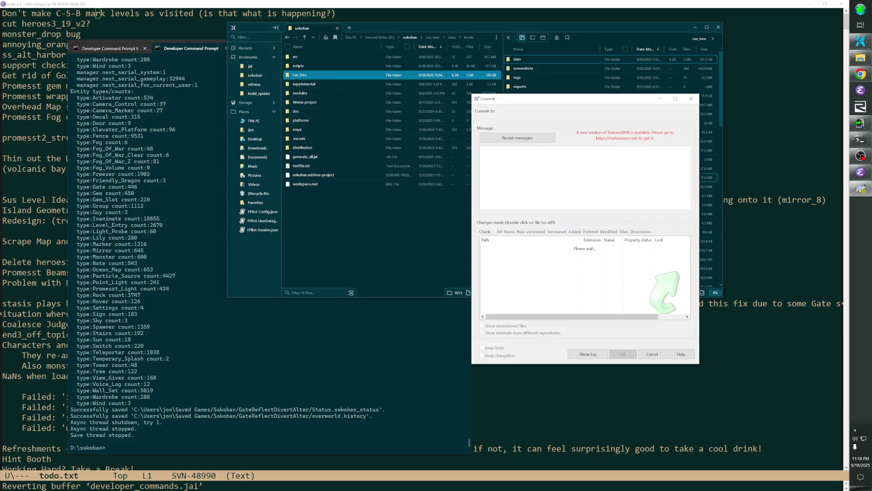
pyautogui.write('Overworld area revisions.')
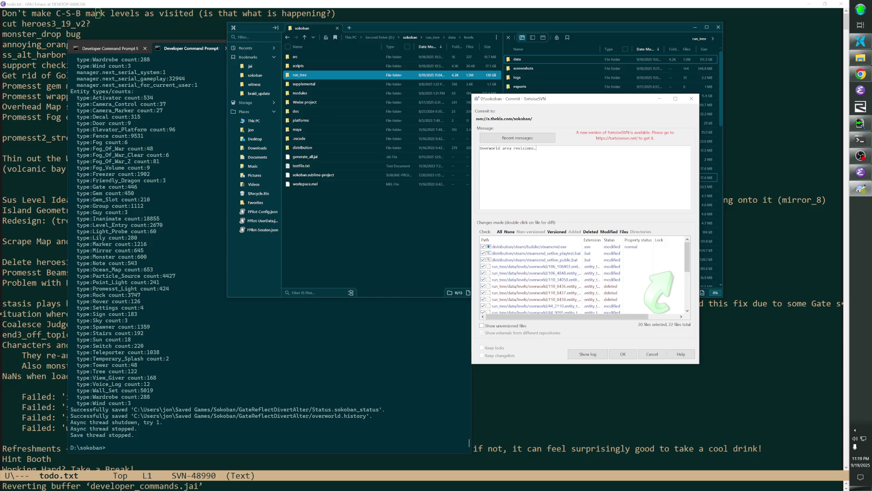
# - Exclude steamcmd.exe, steamcmd_setlive_playtest.bat and steamcmd_setlive_public.bat, then confirm the commit
pyautogui.click(483, 246)
pyautogui.click(483, 253)
pyautogui.click(482, 260)
pyautogui.scroll(-4, 486, 282)
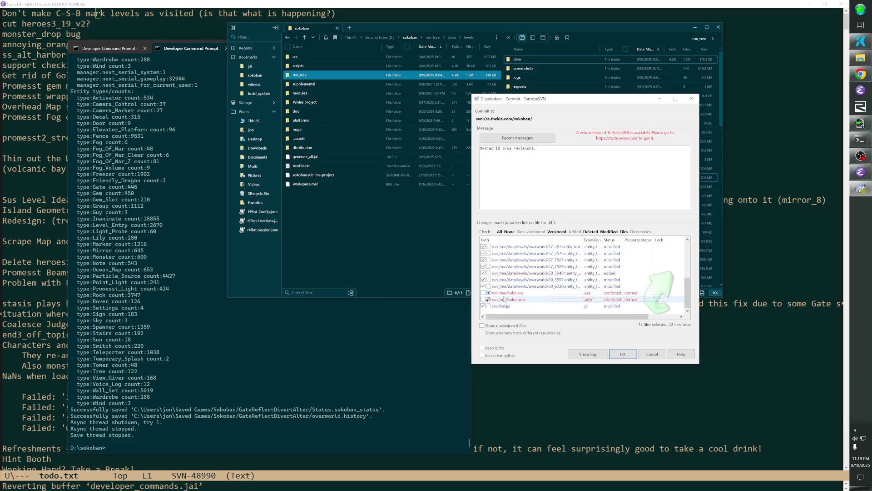
pyautogui.click(623, 354)
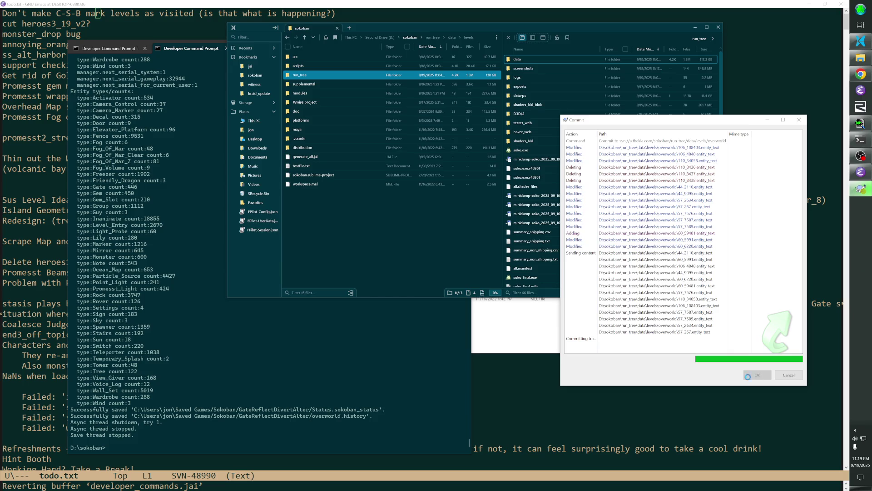
# - Close the commit progress window and relaunch the game by rerunning the previous command-prompt command
pyautogui.click(745, 376)
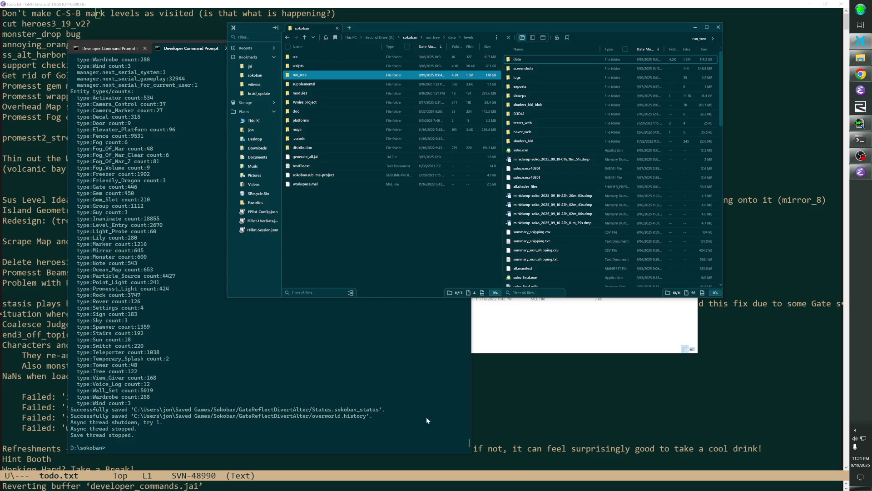
pyautogui.click(413, 416)
pyautogui.press('Up')
pyautogui.press('Return')
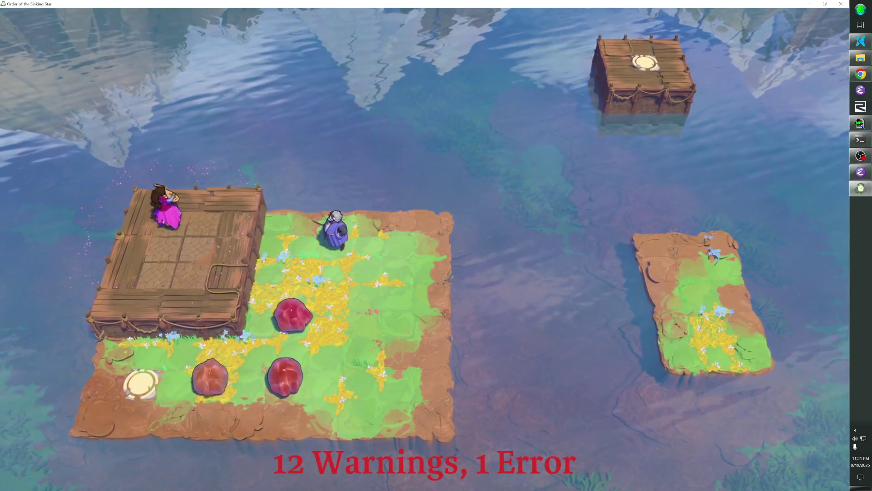
# - Switch to editor mode and load the overworld level with 'l overworld'
pyautogui.press('F1')
pyautogui.write('world')
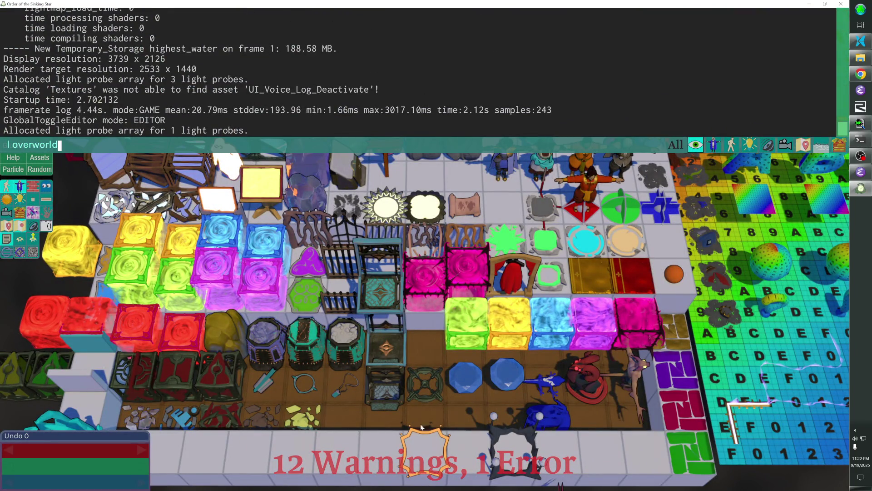
pyautogui.press('Return')
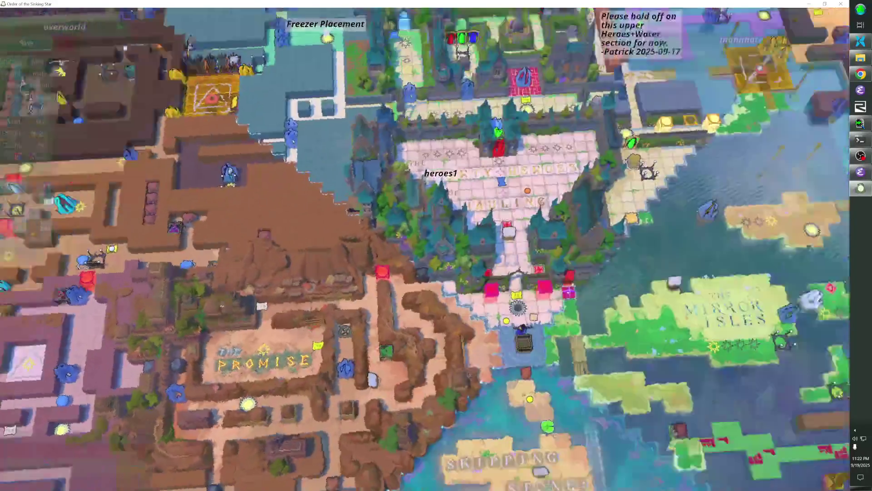
# - Move the camera south to the Hearty Heroes plaza and start playing the level
pyautogui.scroll(5, 750, 159)
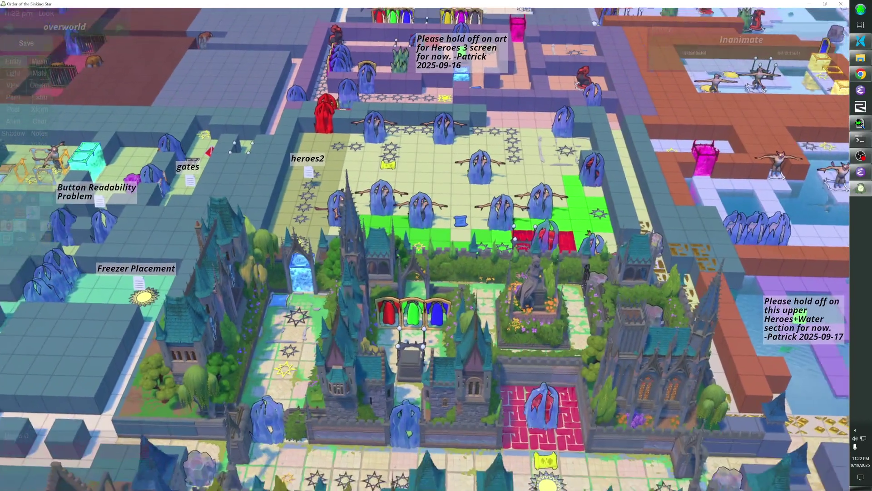
pyautogui.press('s')
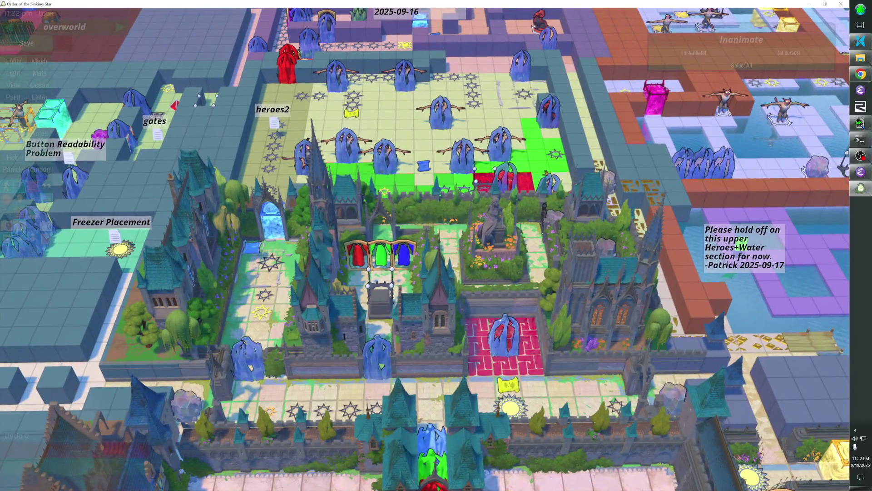
pyautogui.press('s')
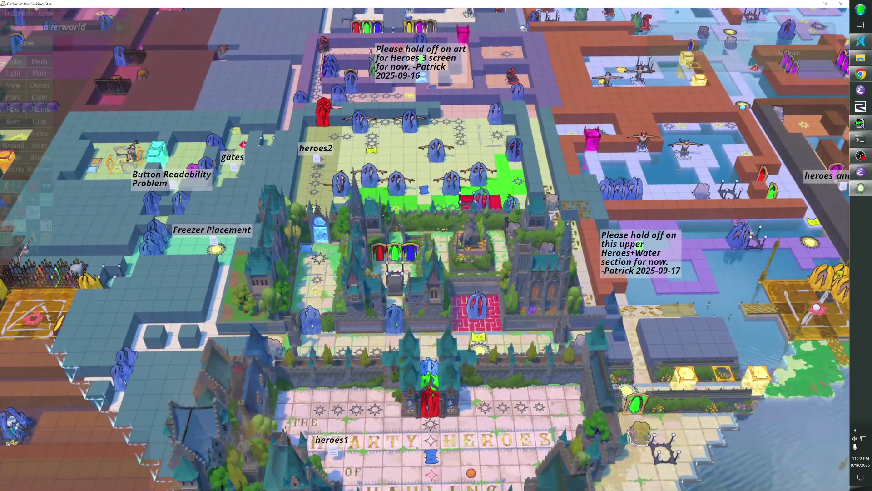
pyautogui.press('s')
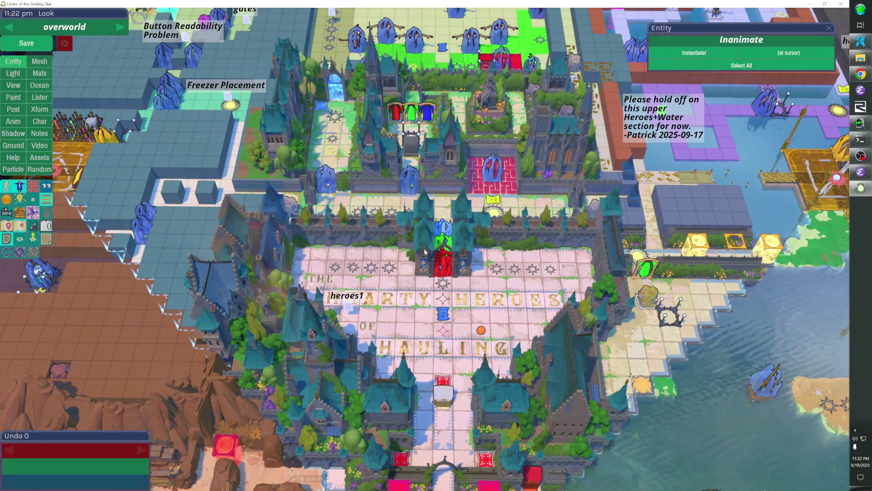
pyautogui.scroll(3, 425, 251)
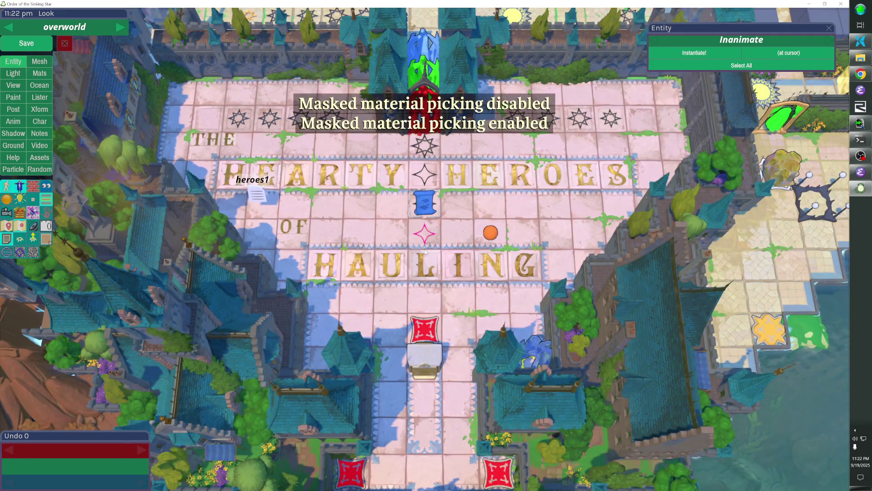
pyautogui.press('Escape')
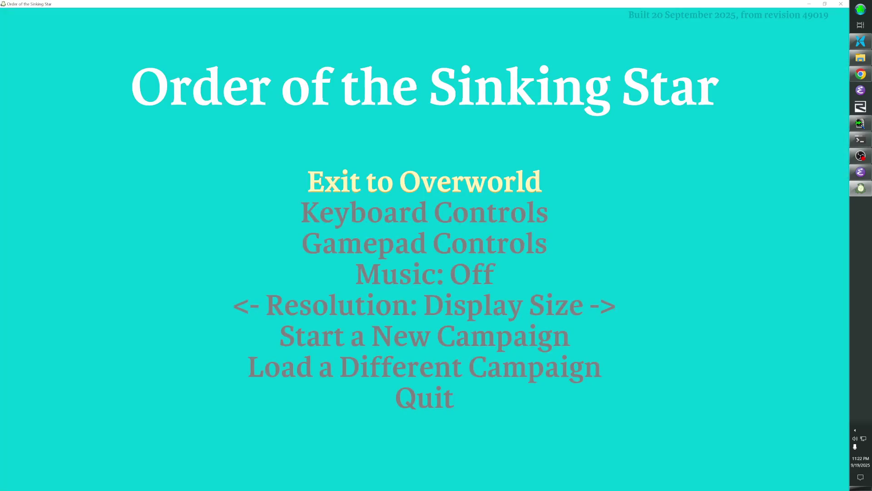
# - Exit to the overworld and run 'go start' to return to the starting point
pyautogui.press('Return')
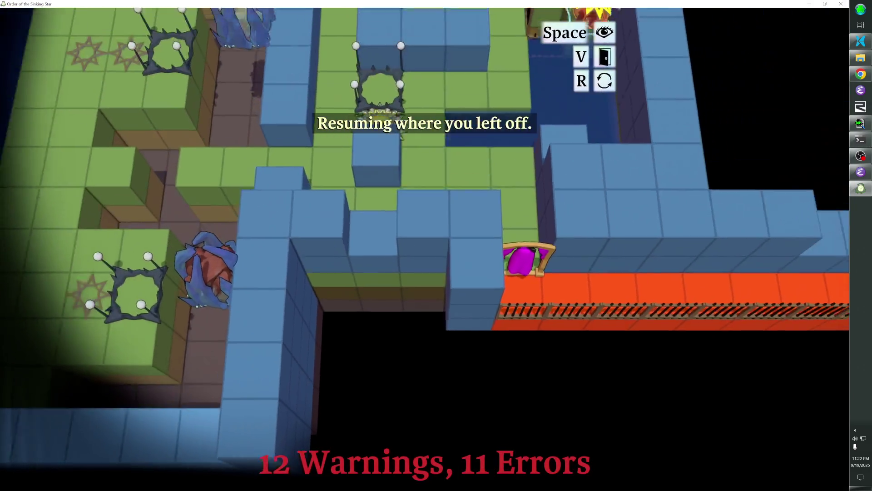
pyautogui.write('go start')
pyautogui.press('Return')
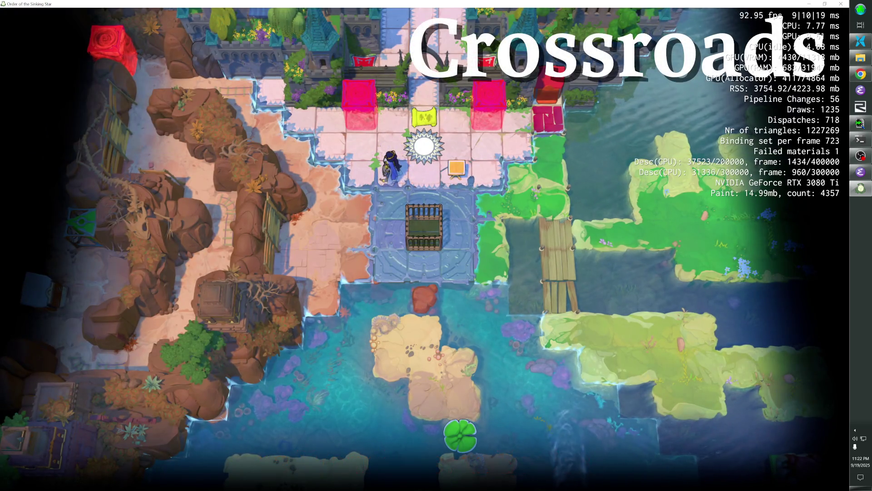
# - Walk through the plaza and into the red gate to enter the Cheating level
pyautogui.press('Up')
pyautogui.press('Up')
pyautogui.press('Up')
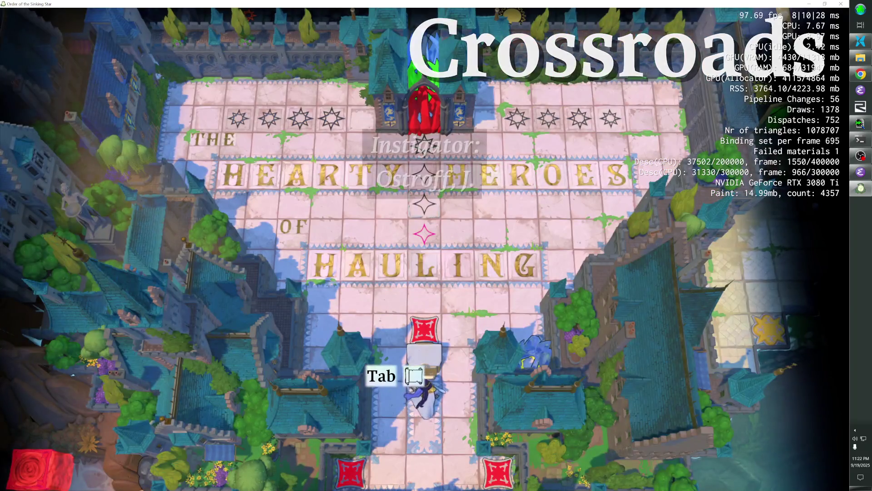
pyautogui.press('Left')
pyautogui.press('Up')
pyautogui.press('Up')
pyautogui.press('Up')
pyautogui.press('Left')
pyautogui.press('Up')
pyautogui.press('Up')
pyautogui.press('Up')
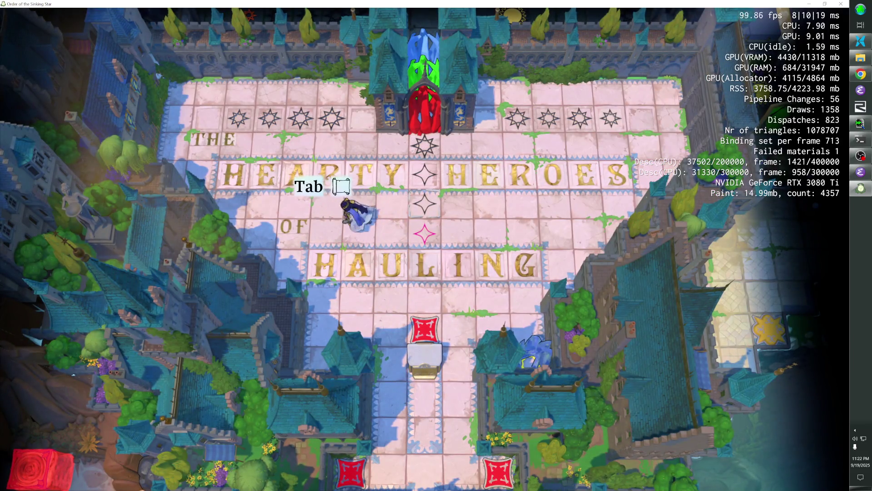
pyautogui.press('Right')
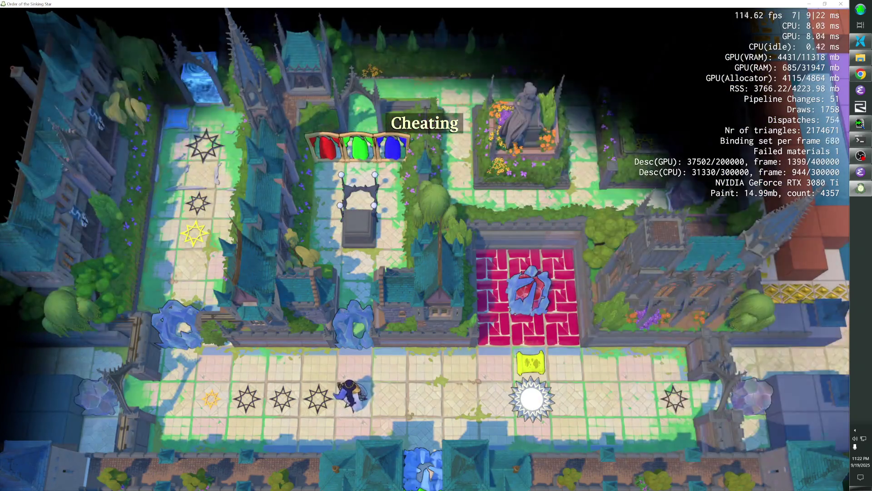
# - Walk back and forth along the bottom star path, then bring up the GPU profiler
pyautogui.press('Right')
pyautogui.press('Right')
pyautogui.press('Right')
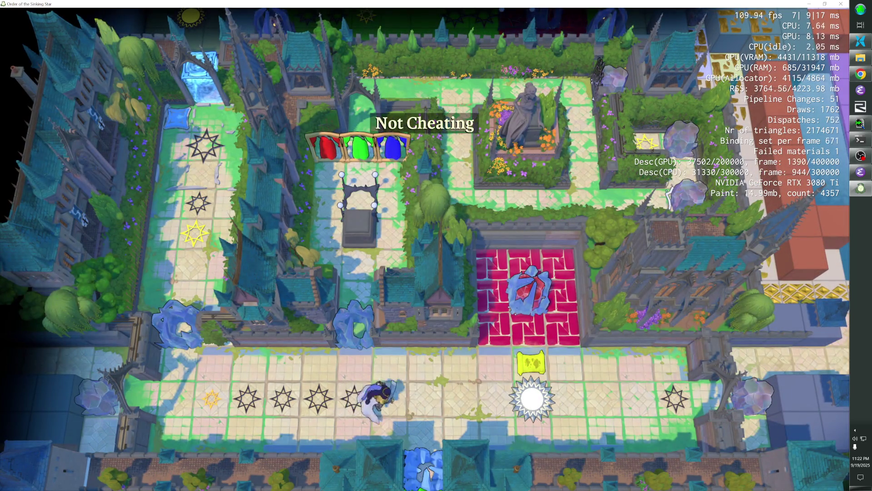
pyautogui.press('Left')
pyautogui.press('Left')
pyautogui.press('Left')
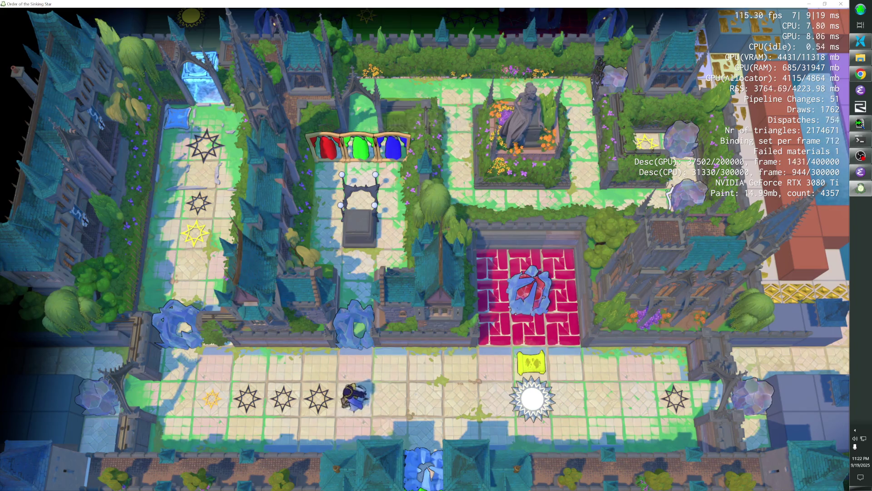
pyautogui.press('Left')
pyautogui.press('Left')
pyautogui.press('Left')
pyautogui.press('Right')
pyautogui.press('Right')
pyautogui.press('Right')
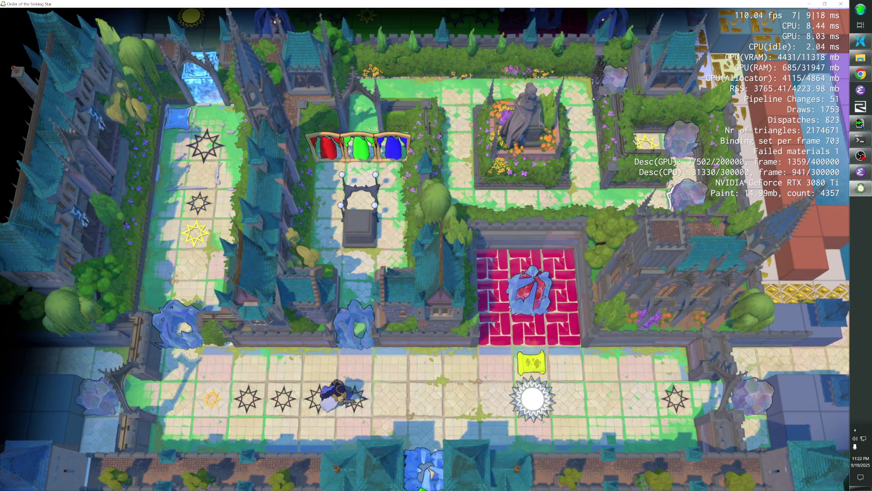
pyautogui.press('Left')
pyautogui.press('Left')
pyautogui.press('Left')
pyautogui.press('Right')
pyautogui.press('Right')
pyautogui.press('Right')
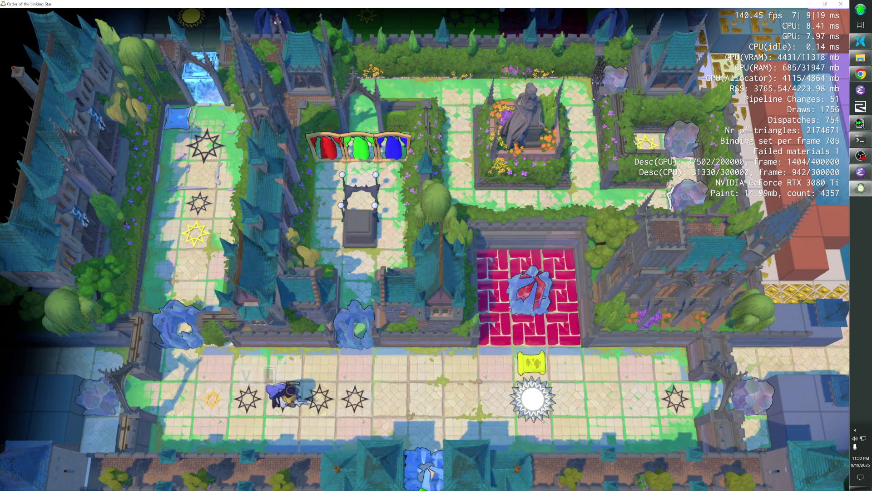
pyautogui.press('Left')
pyautogui.press('Left')
pyautogui.press('Left')
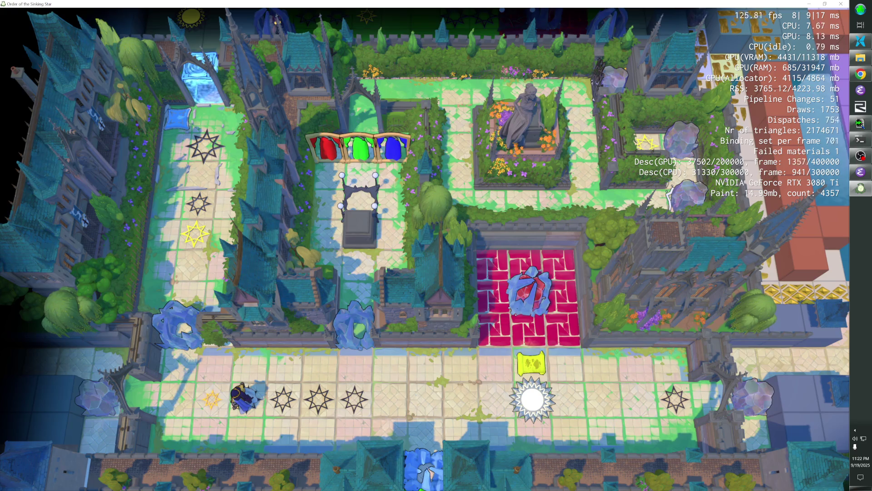
pyautogui.press('F3')
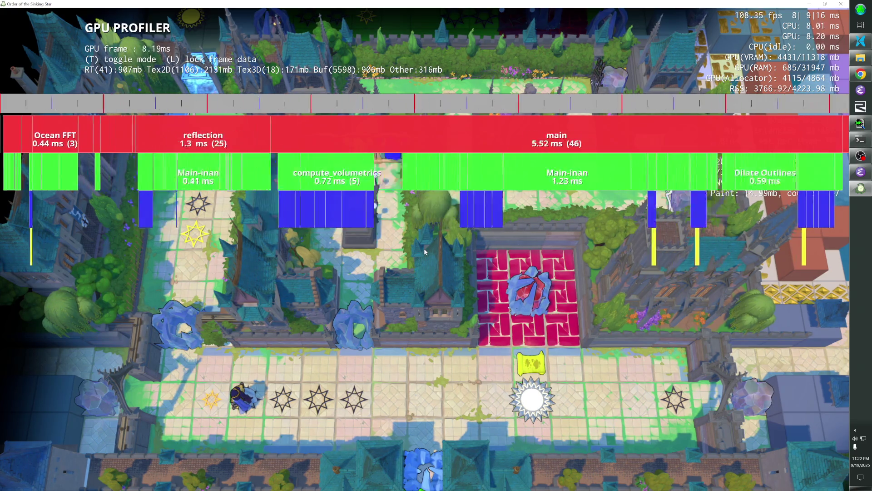
# - Switch from the GPU profiler to the CPU Self Time profiler panel
pyautogui.press('F3')
pyautogui.press('F2')
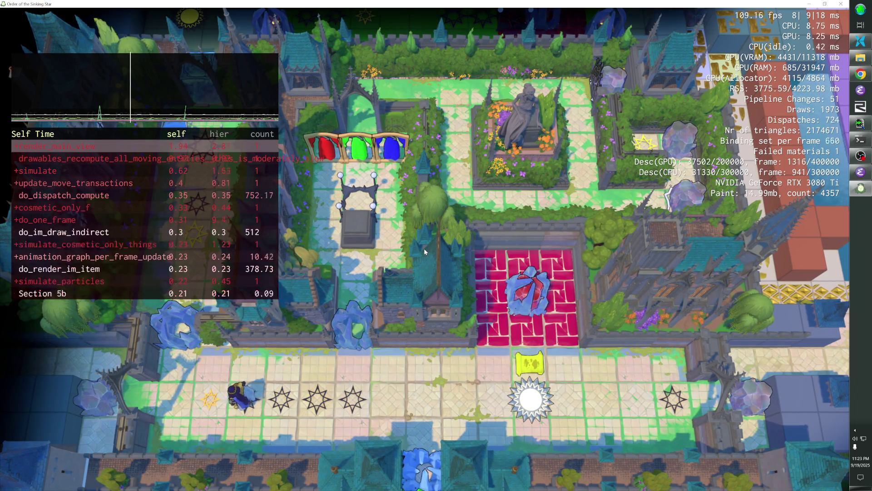
# - Switch the profiler to Call Graph and collapse and re-expand the do_one_frame entry
pyautogui.press('3')
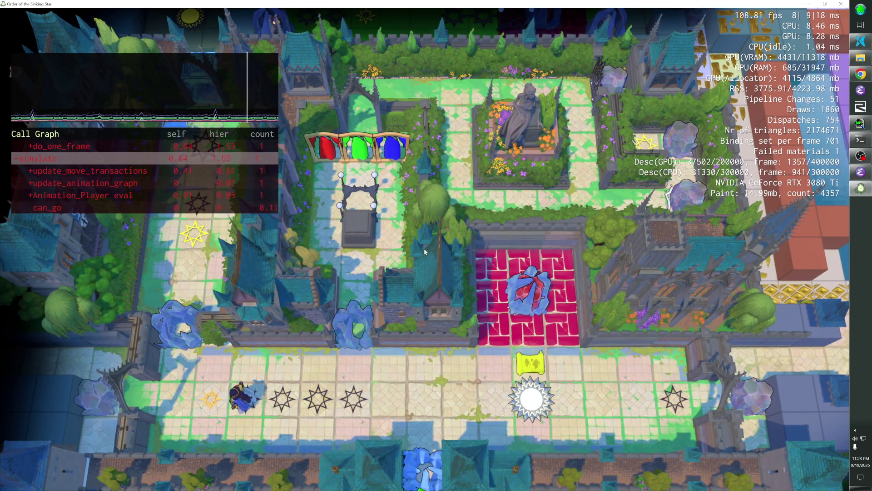
pyautogui.press('Up')
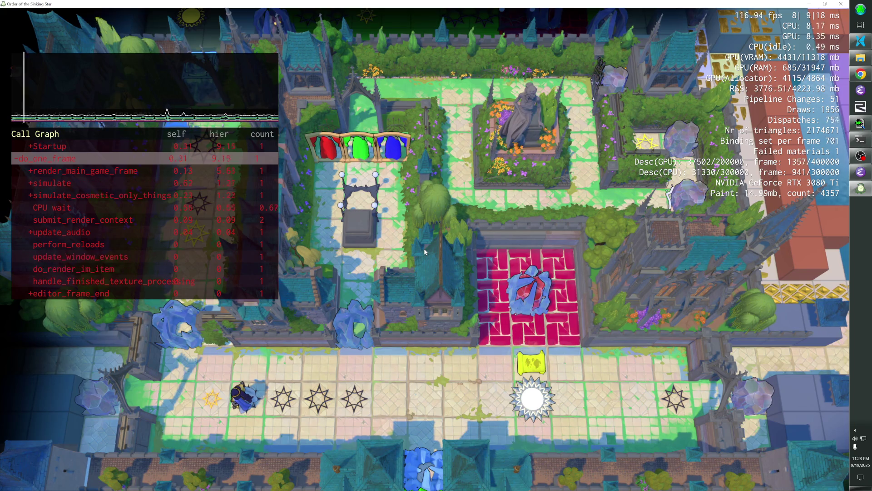
pyautogui.press('Down')
pyautogui.press('Down')
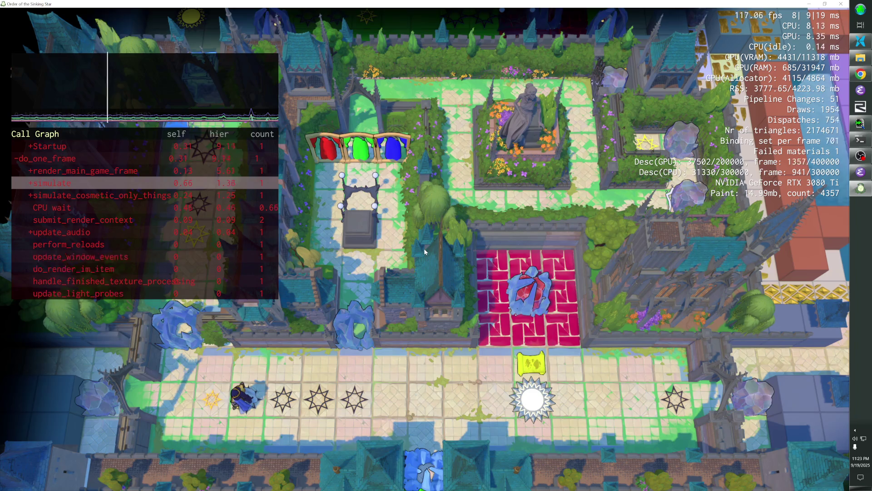
pyautogui.press('Up')
pyautogui.press('Up')
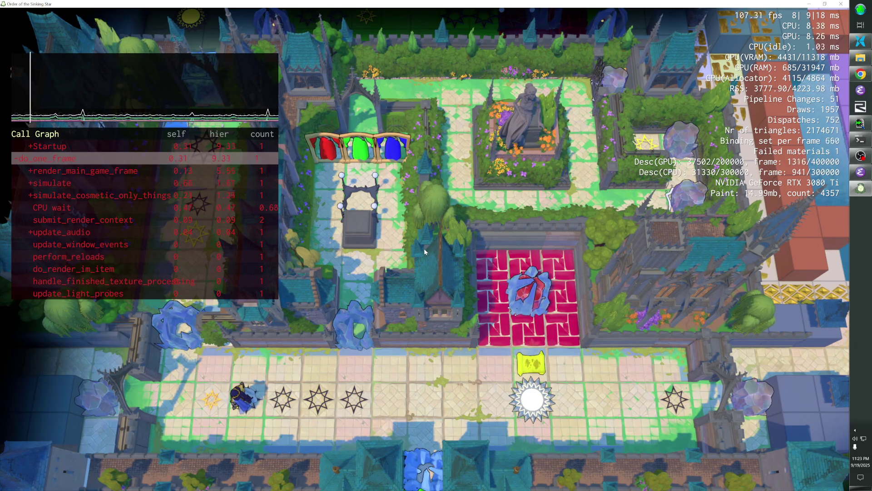
pyautogui.press('Left')
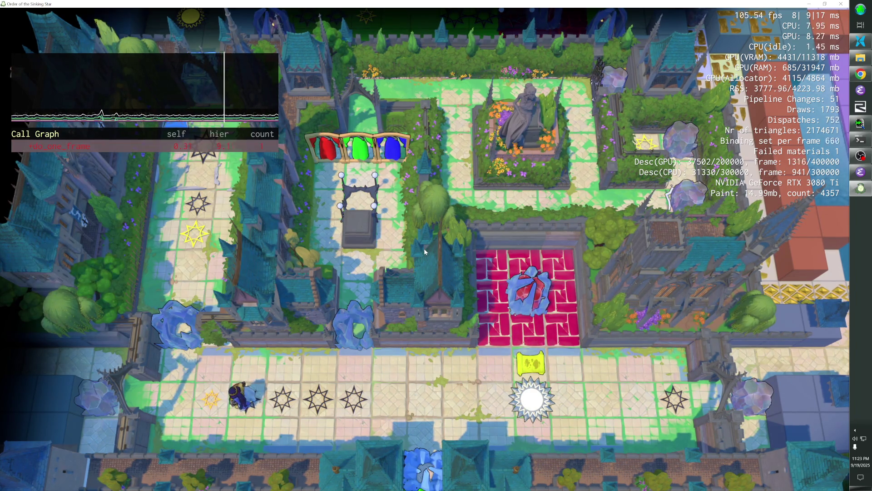
pyautogui.press('Right')
pyautogui.press('Left')
pyautogui.press('Right')
pyautogui.press('Left')
pyautogui.press('Right')
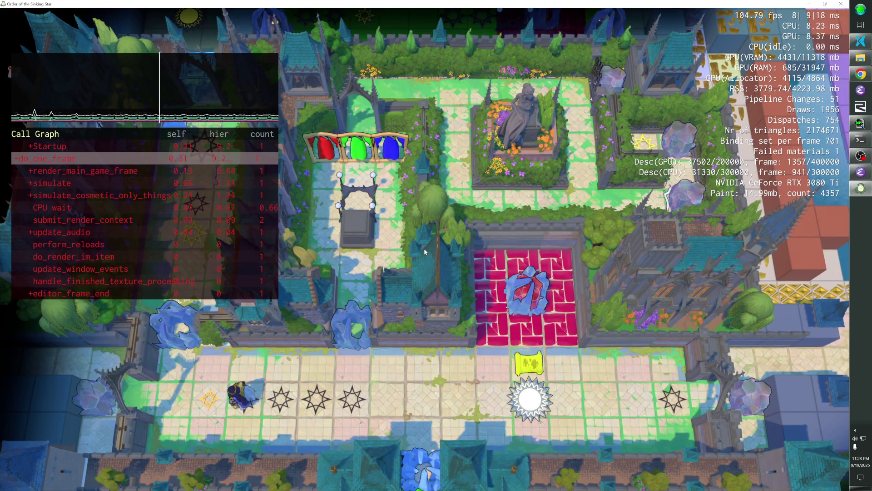
# - Expand render_main_game_frame's children, then re-root the call graph at do_one_frame
pyautogui.press('Down')
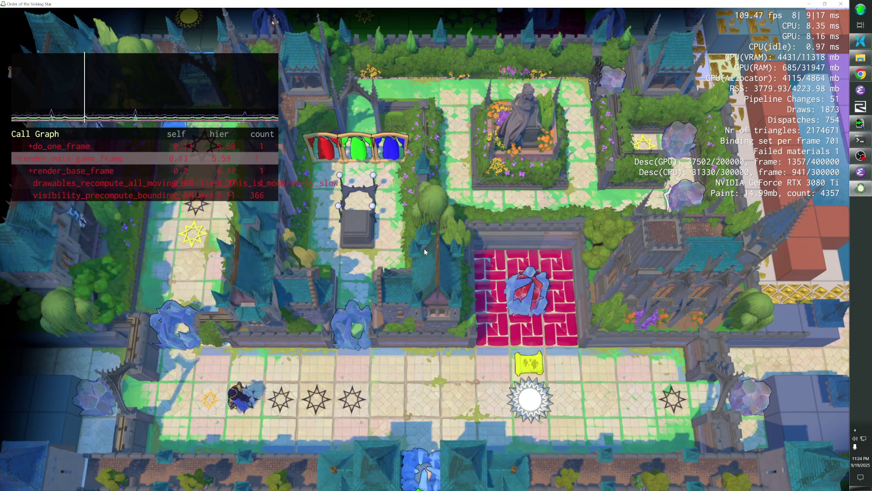
pyautogui.press('Down')
pyautogui.press('Down')
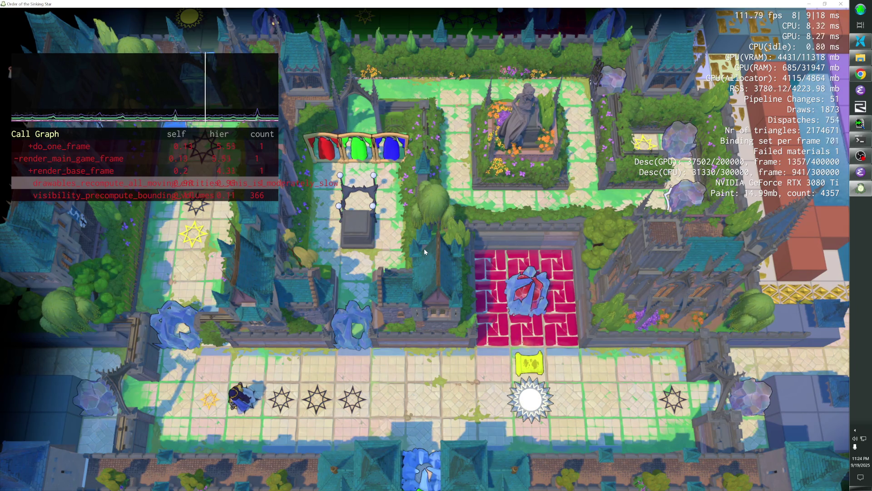
pyautogui.press('Up')
pyautogui.press('Up')
pyautogui.press('Up')
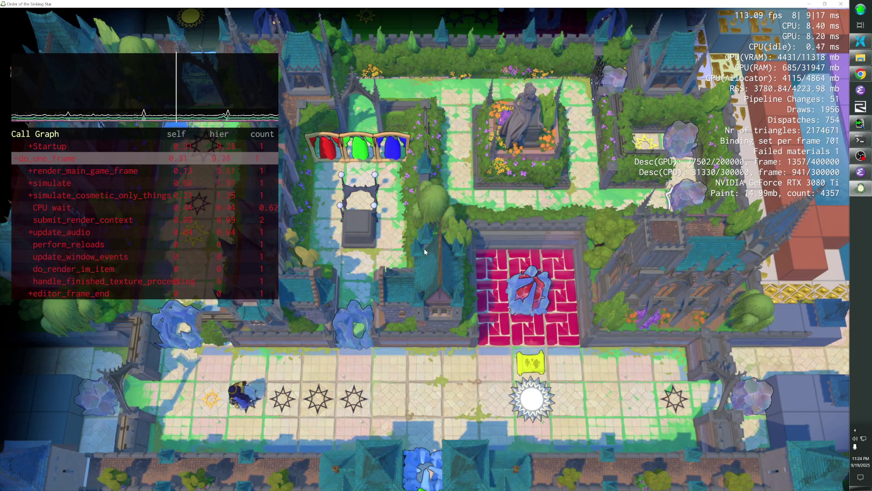
pyautogui.press('Down')
pyautogui.press('Right')
pyautogui.press('Down')
pyautogui.press('Down')
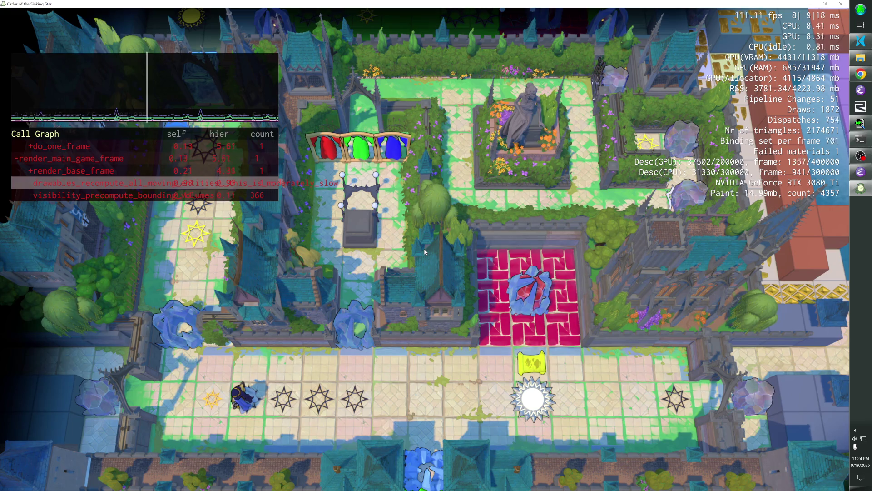
pyautogui.press('Up')
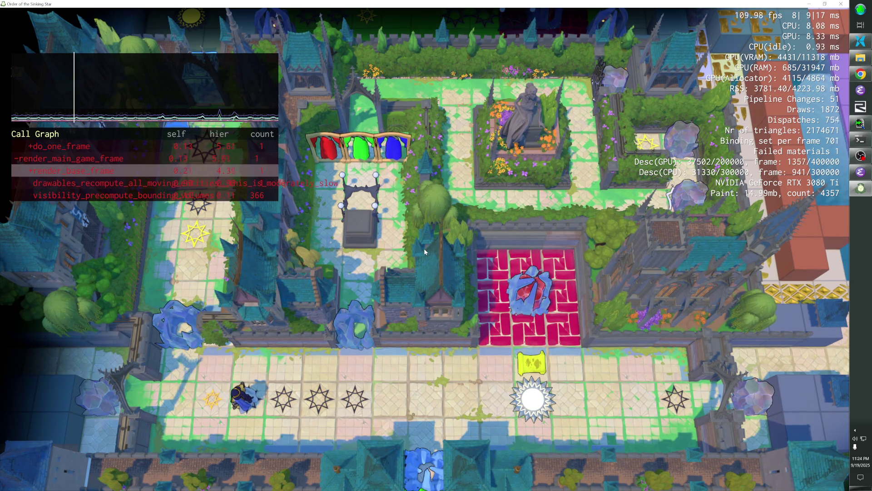
pyautogui.press('Up')
pyautogui.press('Left')
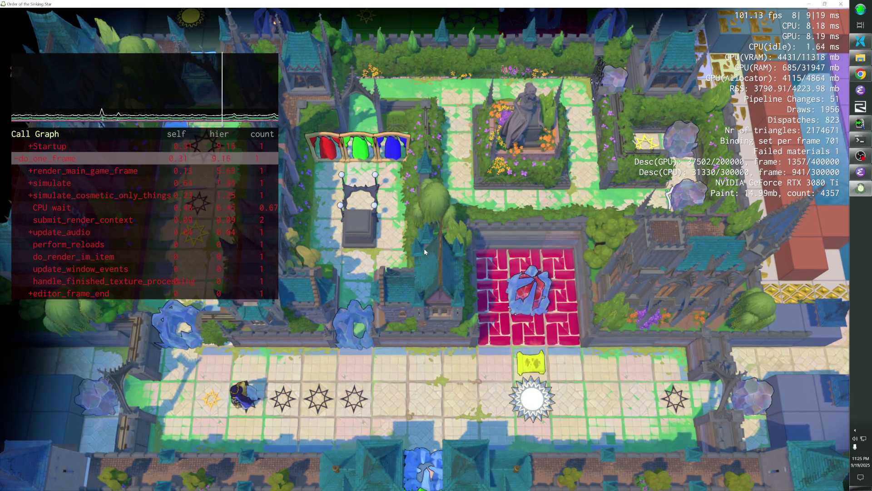
# - Turn off the profiler overlay with F5
pyautogui.press('F5')
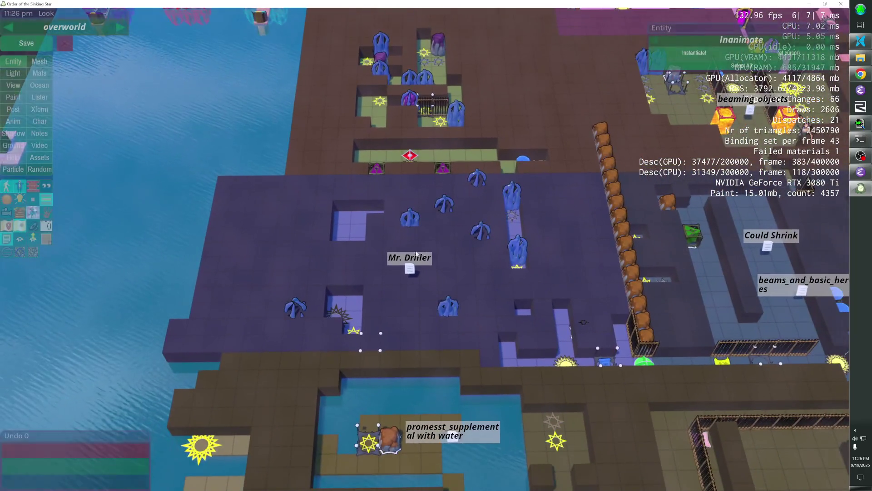
# - Select each of the two maze wall sets and nudge it one grid step and back
pyautogui.click(196, 327)
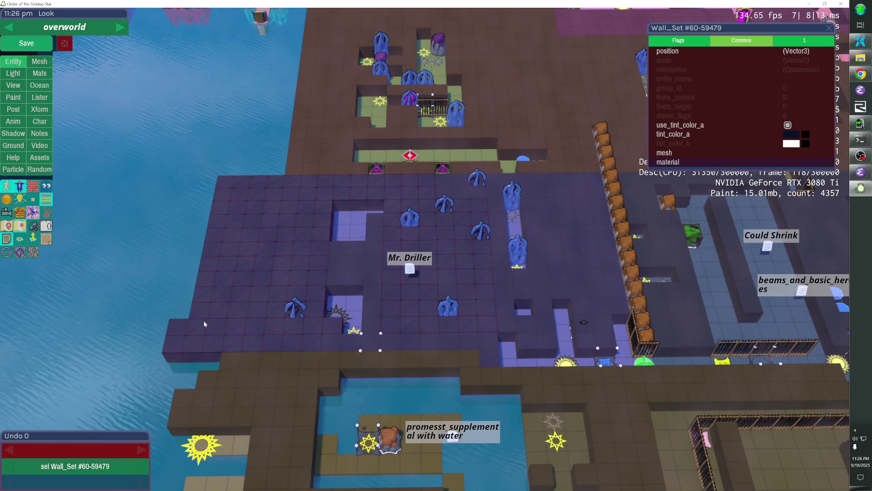
pyautogui.press('Up')
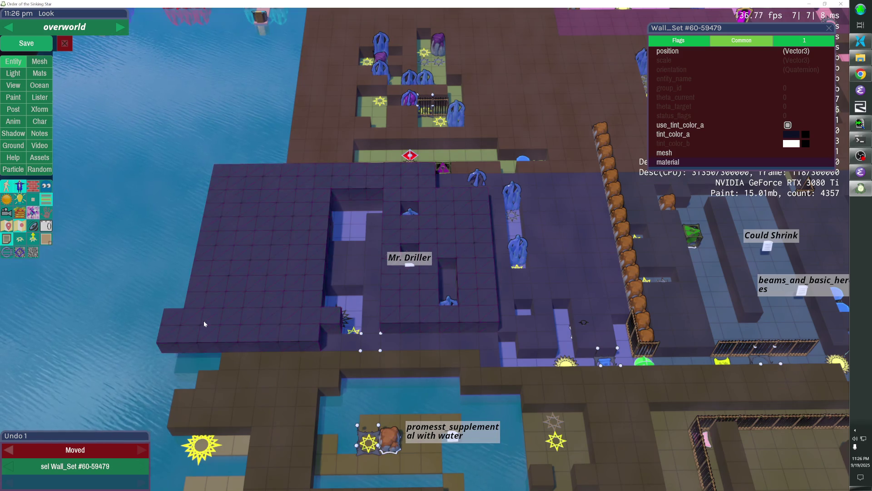
pyautogui.press('Down')
pyautogui.click(349, 272)
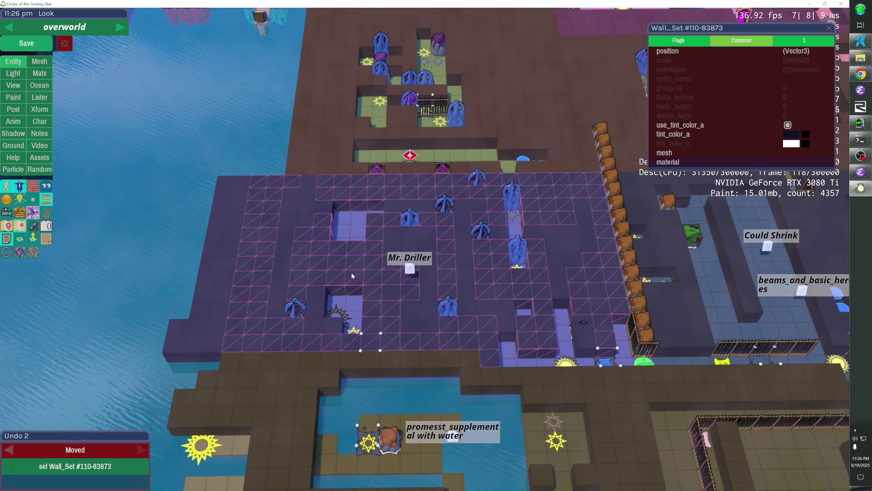
pyautogui.press('Up')
pyautogui.press('Down')
# - Raise the second maze wall set to full wall height and delete it
pyautogui.press('pageup')
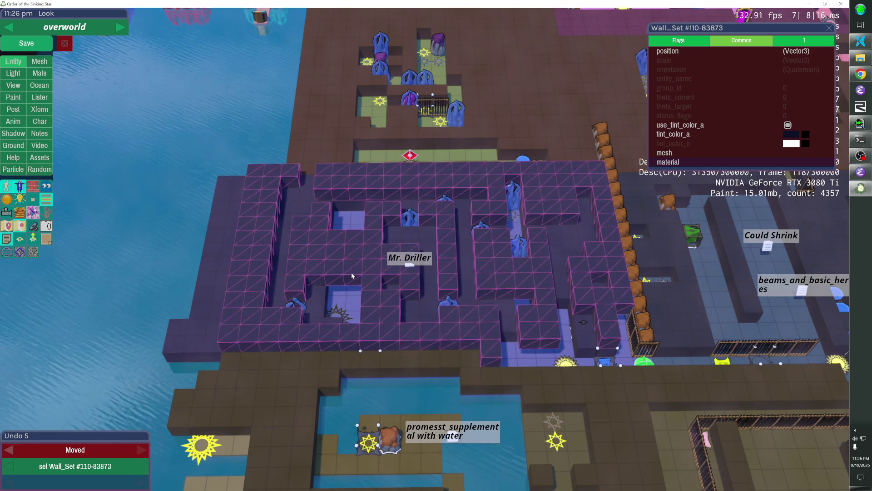
pyautogui.press('Delete')
pyautogui.click(192, 313)
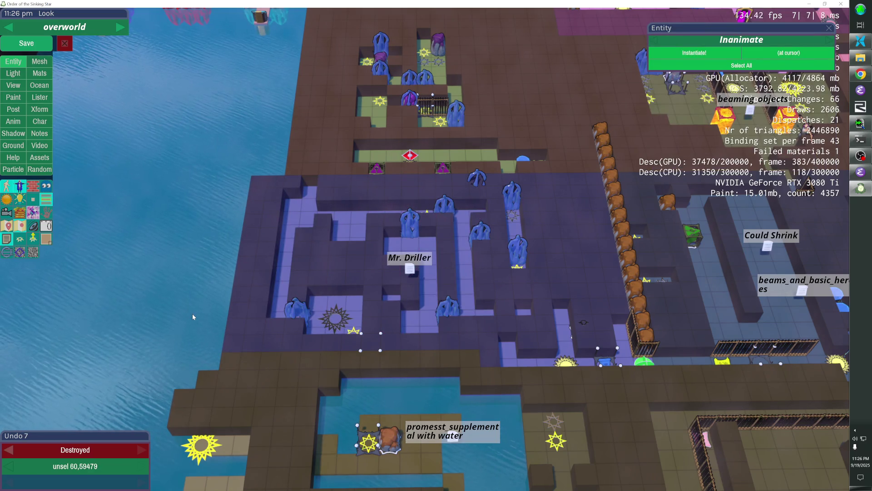
# - Place a block inside the maze, save the overworld level, and resume play
pyautogui.click(591, 325)
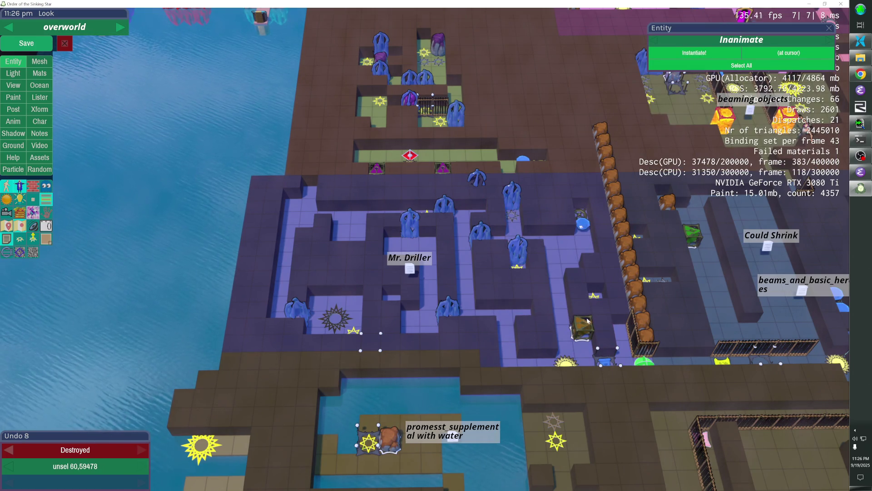
pyautogui.click(643, 363)
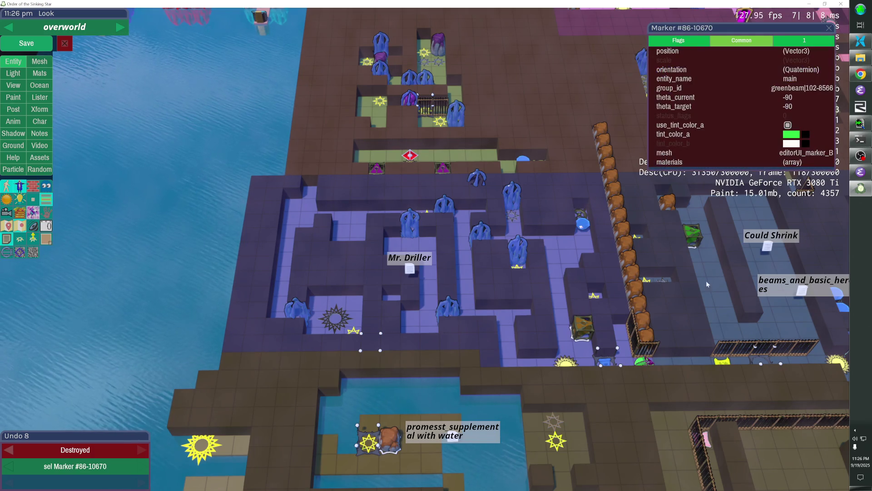
pyautogui.click(38, 45)
pyautogui.press('Escape')
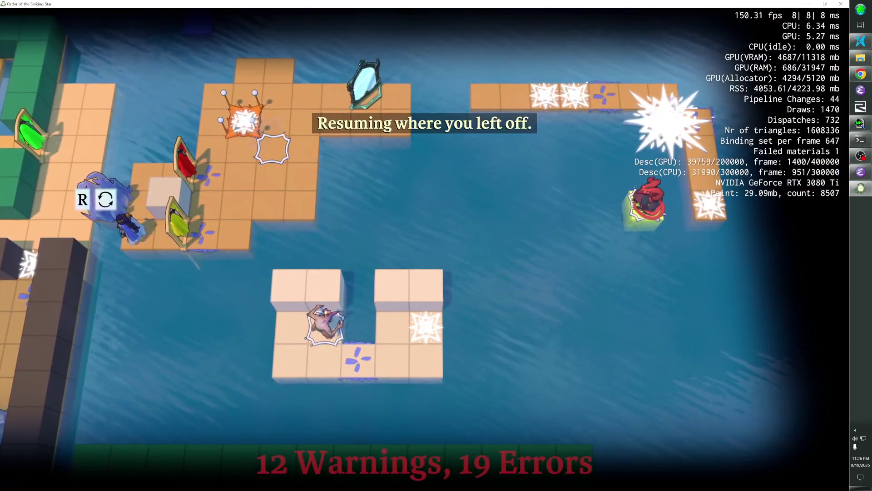
# - Jump to the maze with the 'go main' console command
pyautogui.press('`')
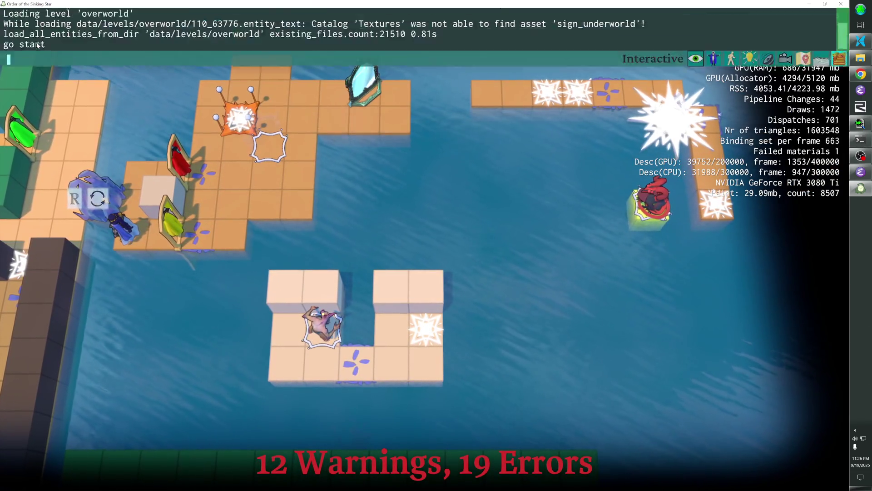
pyautogui.write('go main')
pyautogui.press('Return')
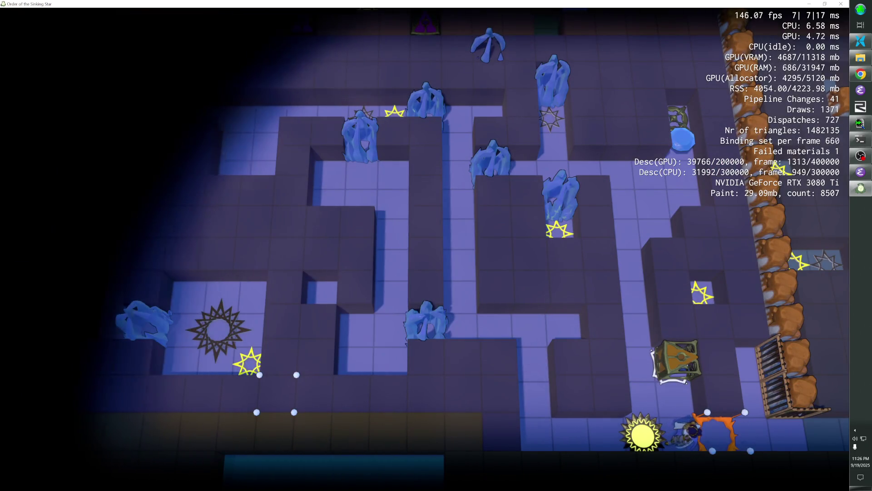
# - Walk the character left onto the sun tile and up beside the cage, then return to the editor
pyautogui.press('a')
pyautogui.press('w')
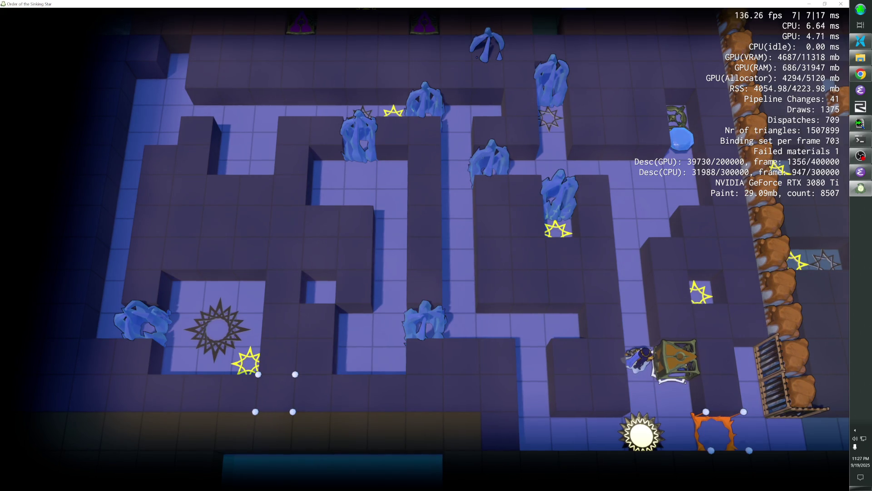
pyautogui.press('F1')
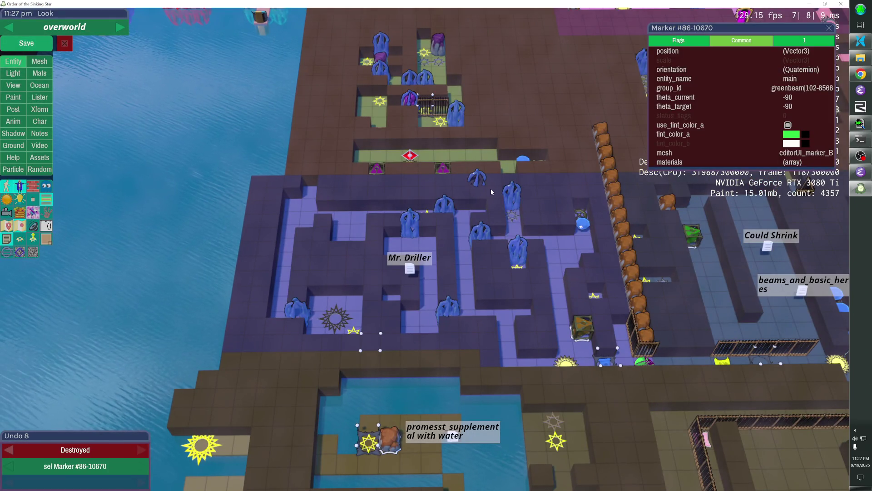
# - Toggle the maze wall set and Freezer crystal hidden and shown, leaving the walls hidden
pyautogui.press('h')
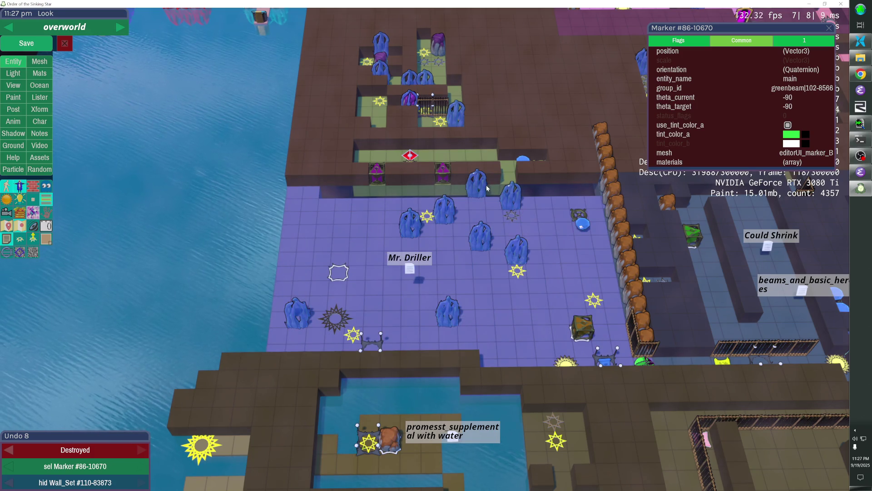
pyautogui.click(485, 186)
pyautogui.hotkey('shift', 'h')
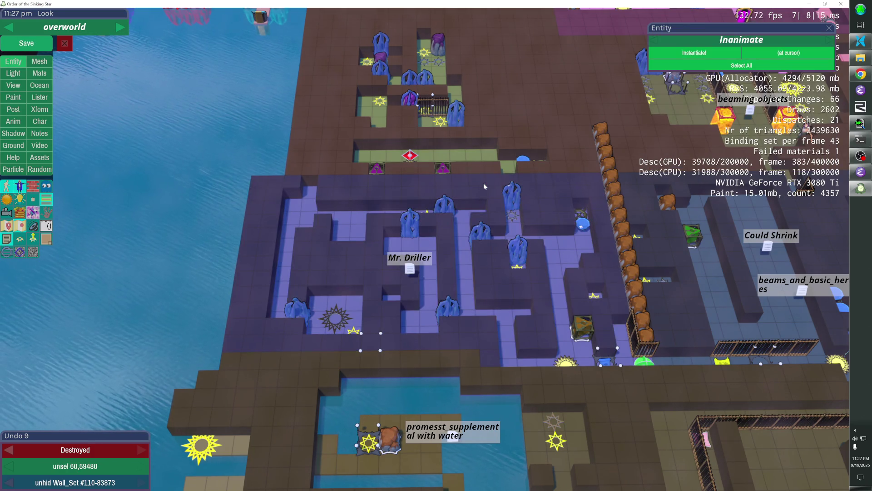
pyautogui.press('h')
pyautogui.hotkey('shift', 'h')
pyautogui.press('h')
pyautogui.press('h')
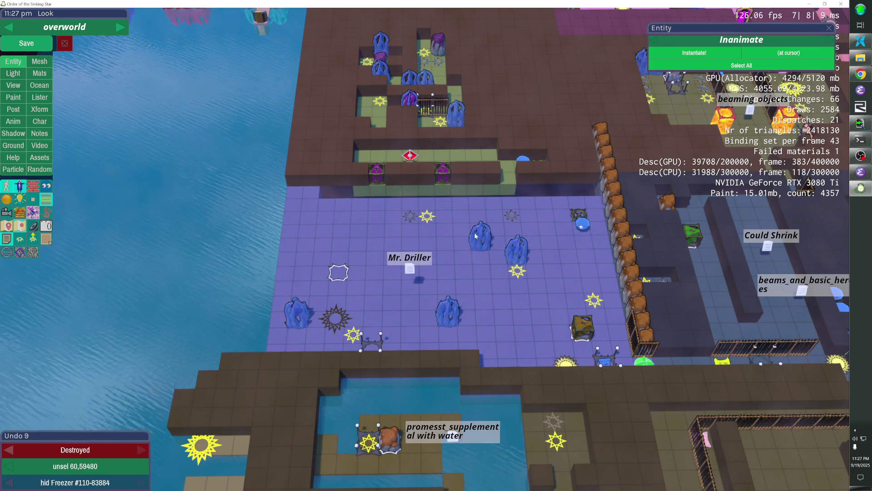
pyautogui.press('h')
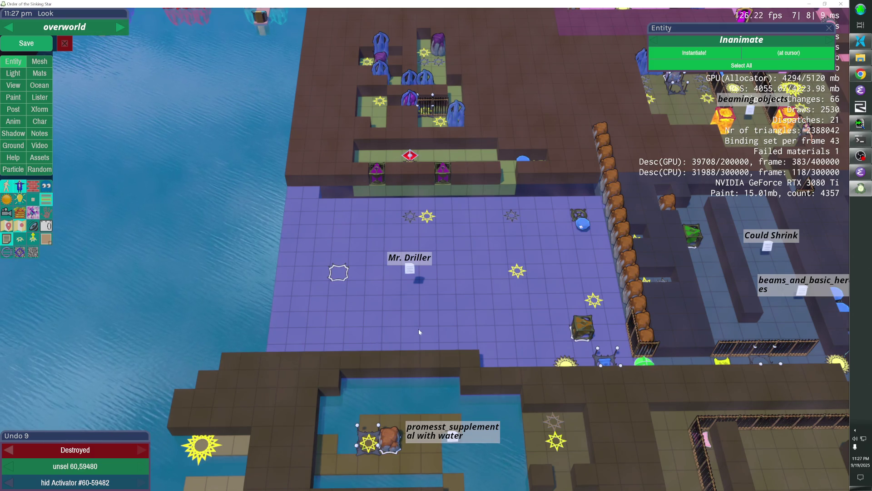
pyautogui.hotkey('shift', 'h')
pyautogui.press('h')
# - Inspect a spawner and another room object, then select the activator to show its properties
pyautogui.click(345, 270)
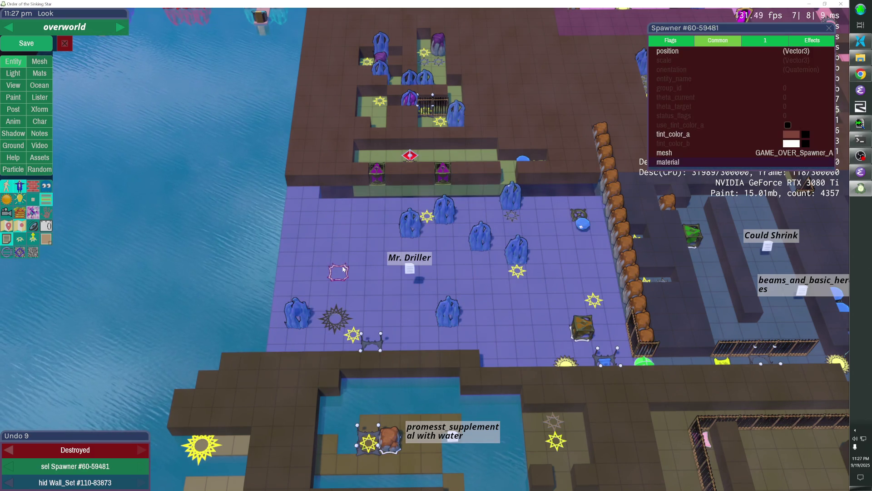
pyautogui.click(343, 269)
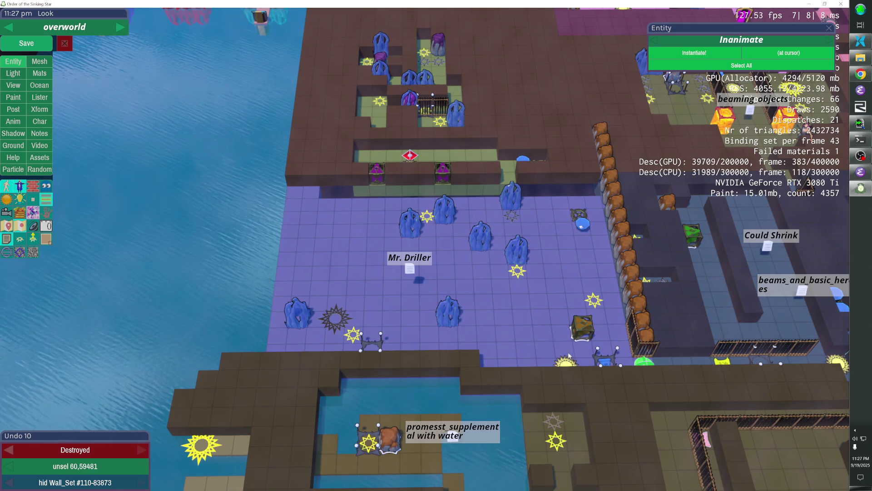
pyautogui.hotkey('shift', 'h')
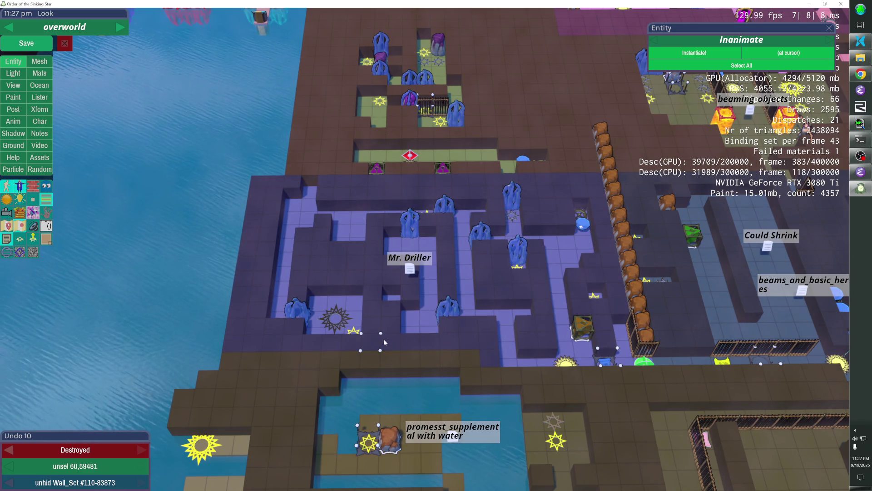
pyautogui.press('h')
pyautogui.click(380, 343)
pyautogui.click(380, 343)
pyautogui.hotkey('shift', 'h')
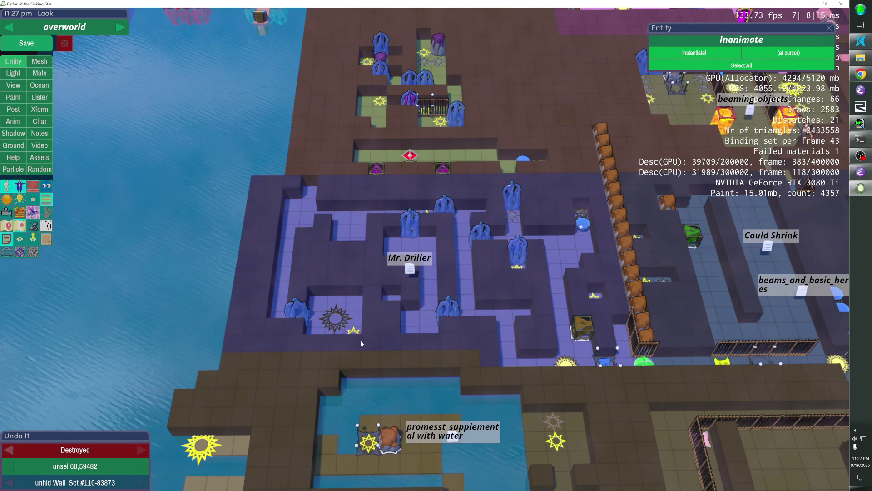
pyautogui.press('h')
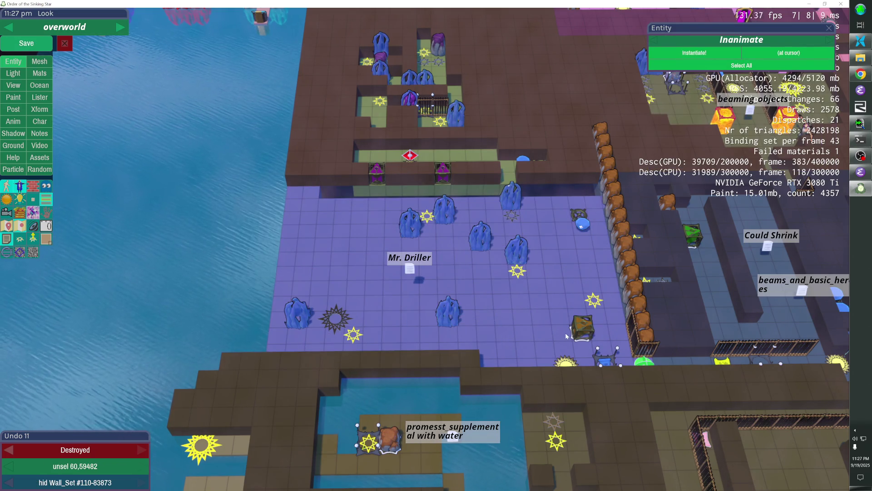
pyautogui.click(598, 354)
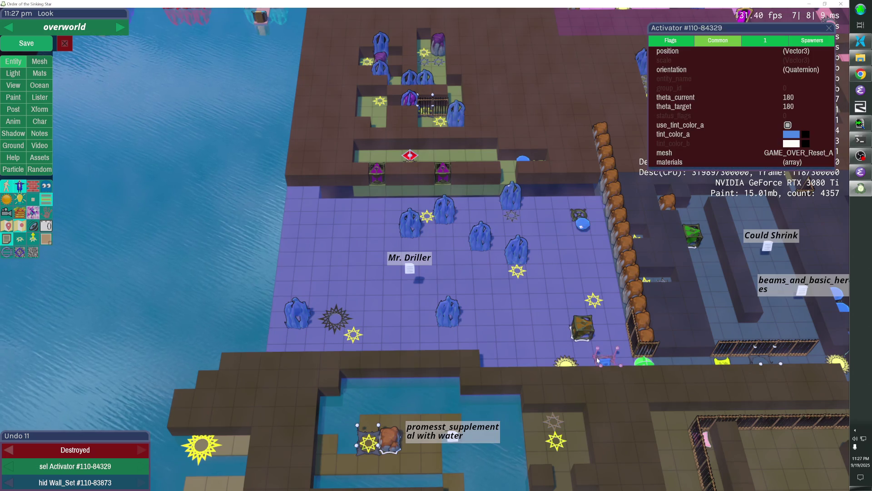
# - Review the activator's colour and linked-spawner tabs and select its first linked spawner
pyautogui.click(768, 41)
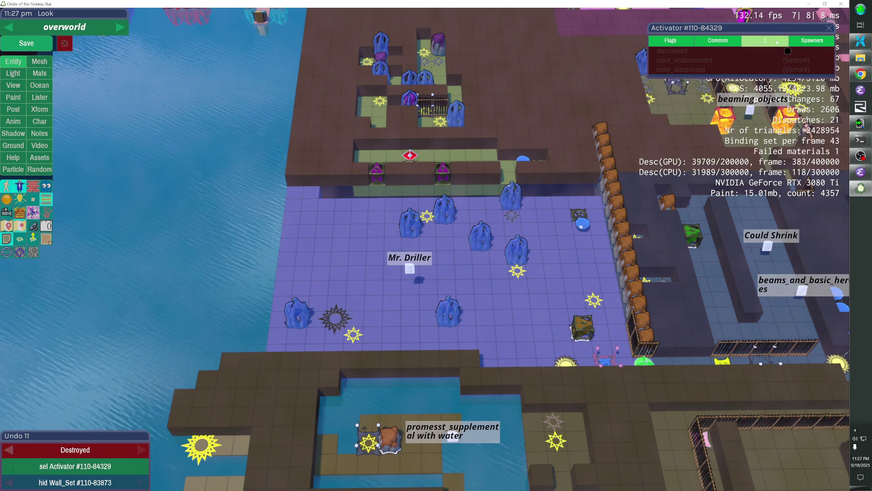
pyautogui.click(800, 45)
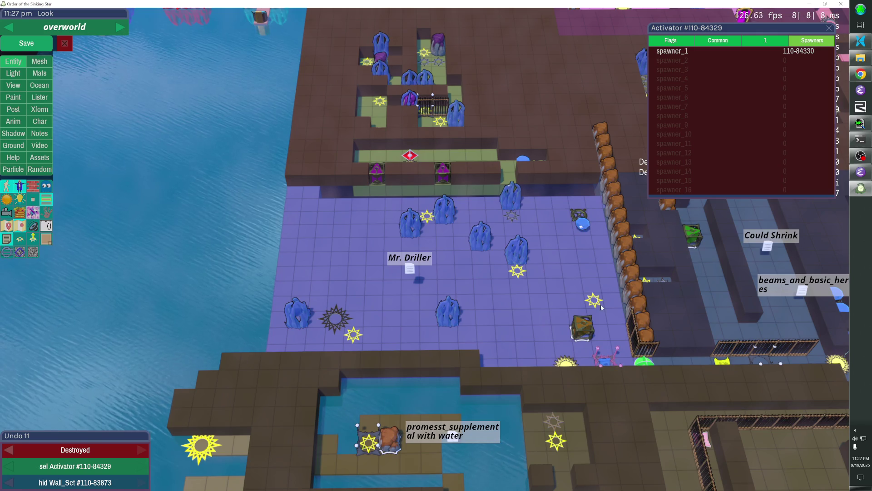
pyautogui.rightClick(754, 50)
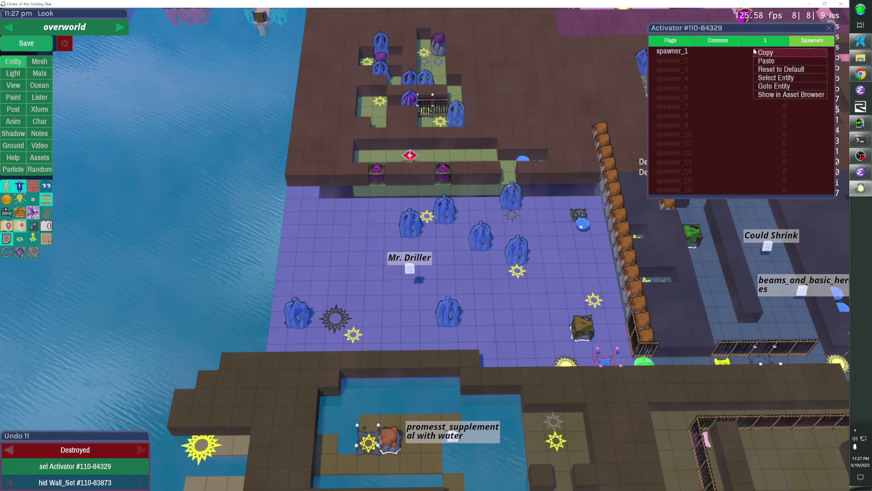
pyautogui.click(766, 78)
pyautogui.press('Escape')
# - Unhide the maze wall set and rocks along the wall, save the overworld level, and enter play mode
pyautogui.hotkey('shift', 'h')
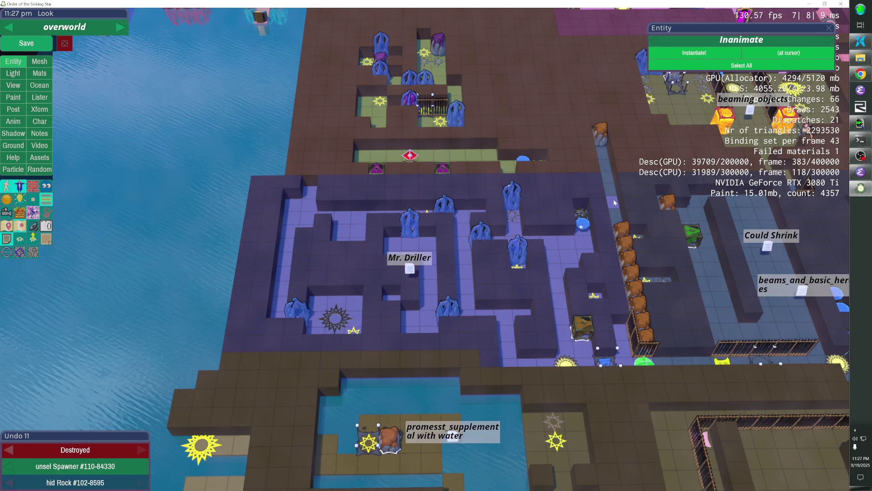
pyautogui.hotkey('shift', 'h')
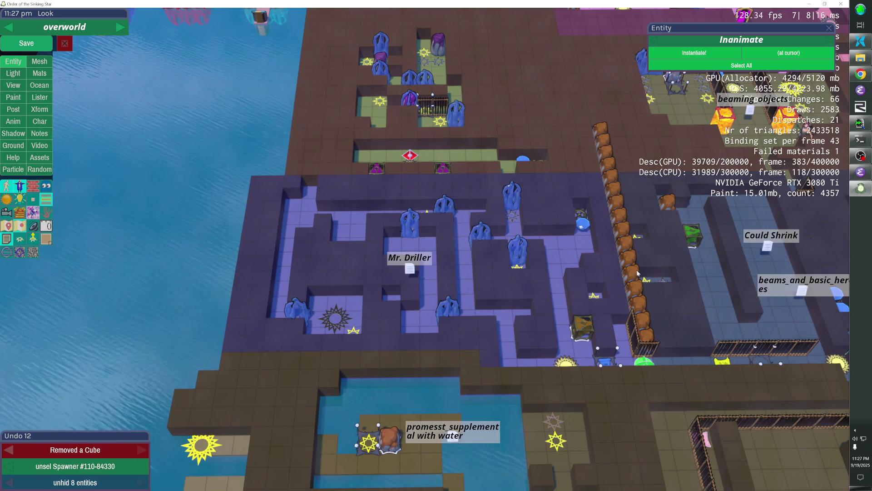
pyautogui.hotkey('shift', 'h')
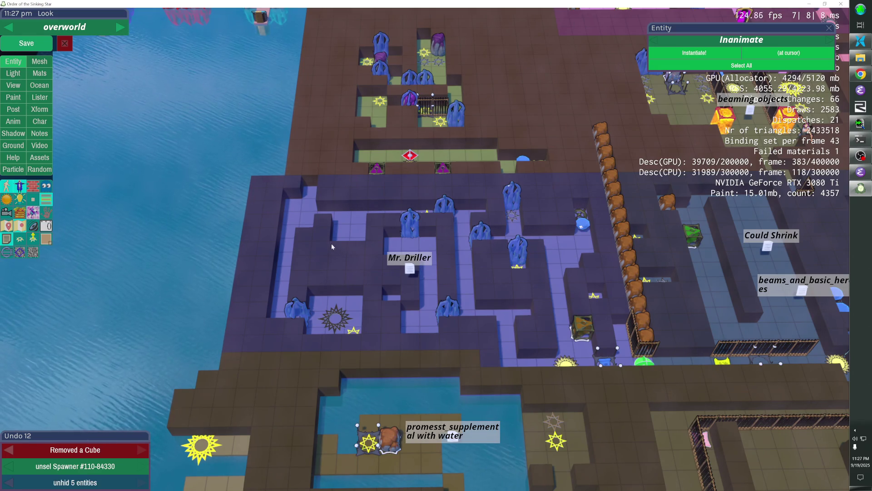
pyautogui.click(38, 49)
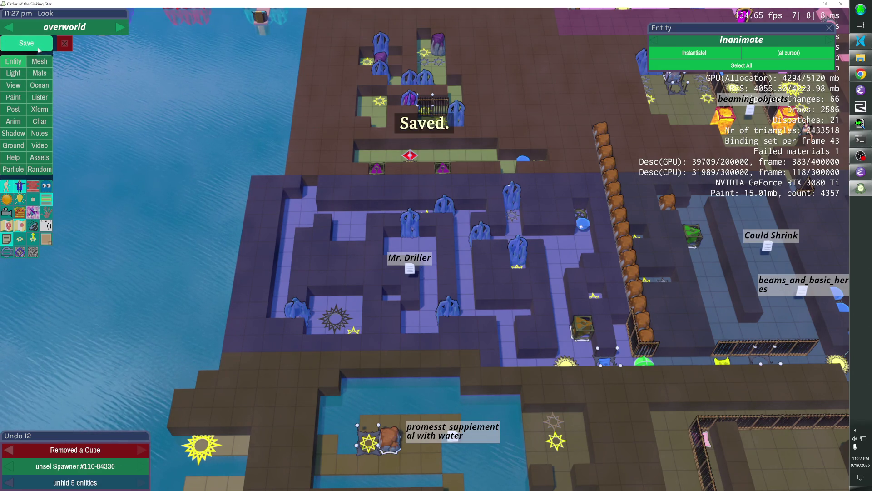
pyautogui.press('Escape')
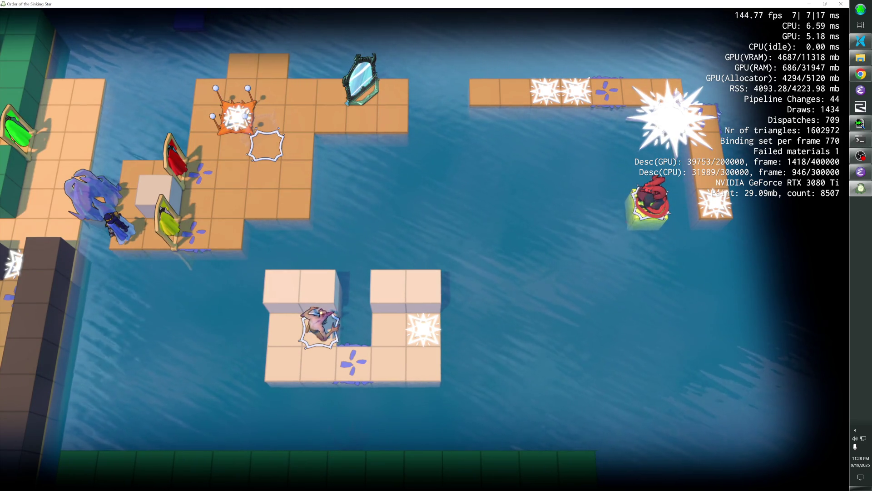
# - Rerun 'go main' from the developer console to load the main level
pyautogui.press('`')
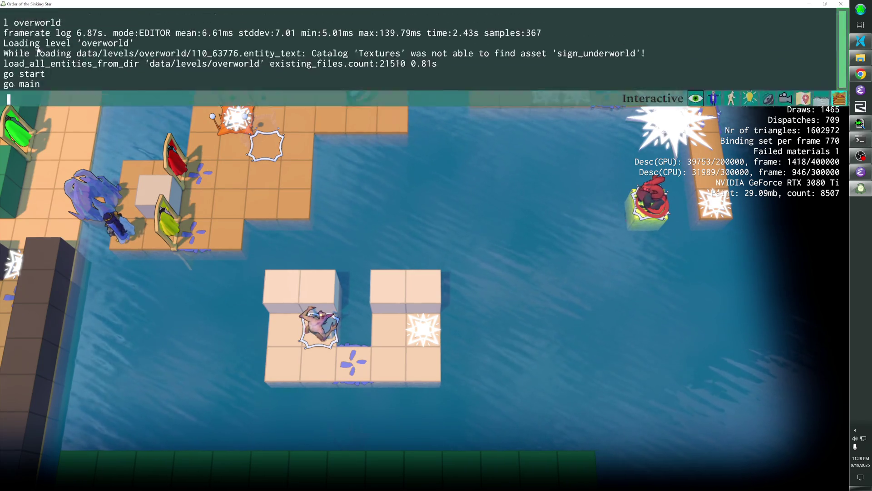
pyautogui.press('Up')
pyautogui.press('Return')
pyautogui.press('`')
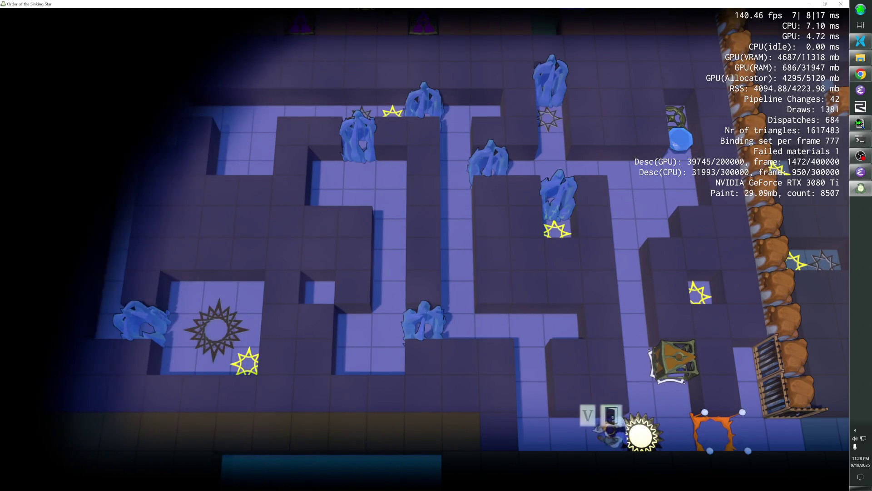
# - Walk down the corridor, pull the beam block beside the portal, rewind, and push it left
pyautogui.press('w')
pyautogui.press('w')
pyautogui.press('e')
pyautogui.press('s')
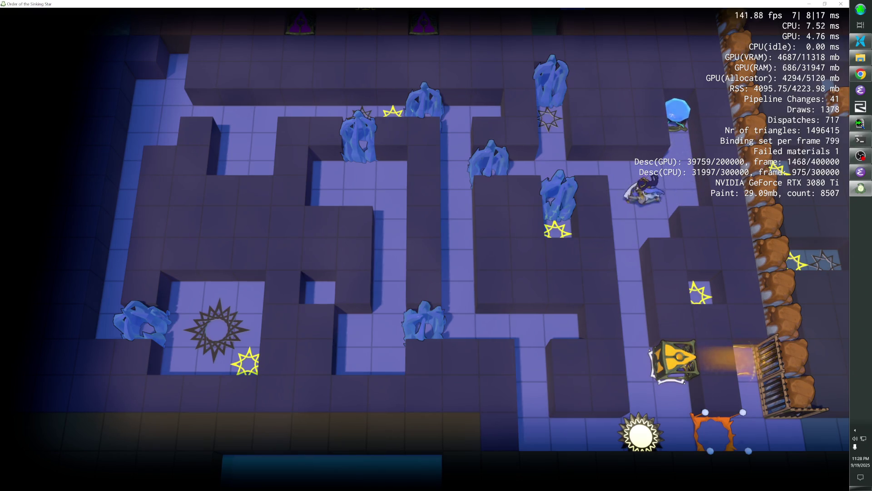
pyautogui.press('s')
pyautogui.press('d')
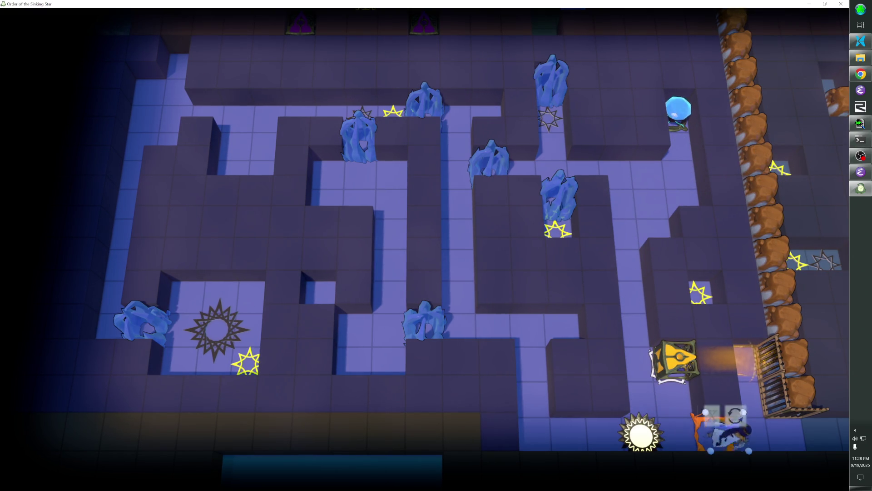
pyautogui.press('w')
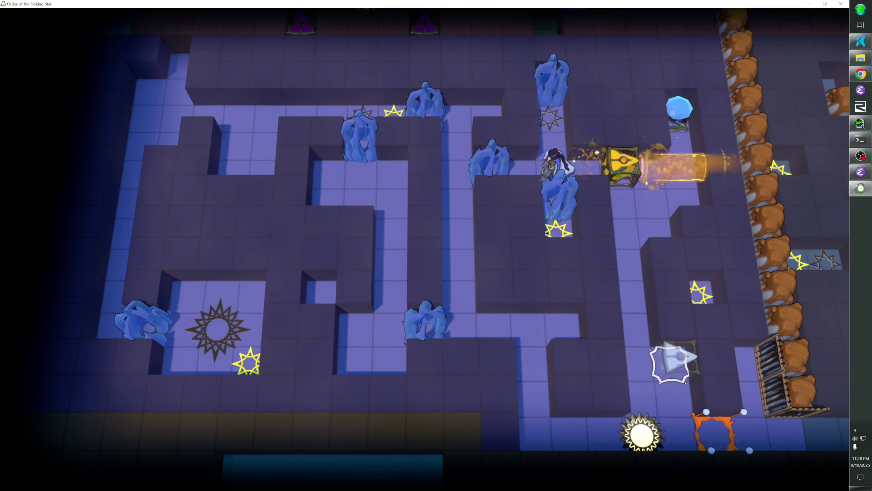
pyautogui.press('z')
pyautogui.press('w')
pyautogui.press('z')
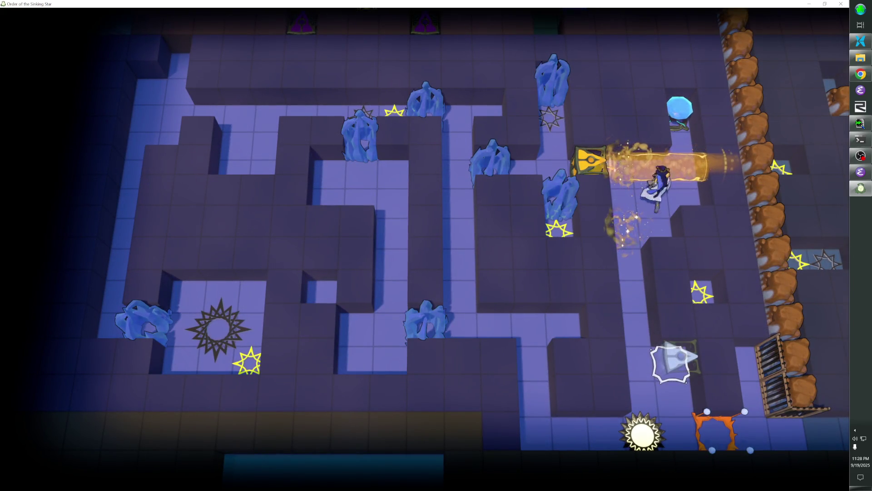
pyautogui.press('z')
pyautogui.press('w')
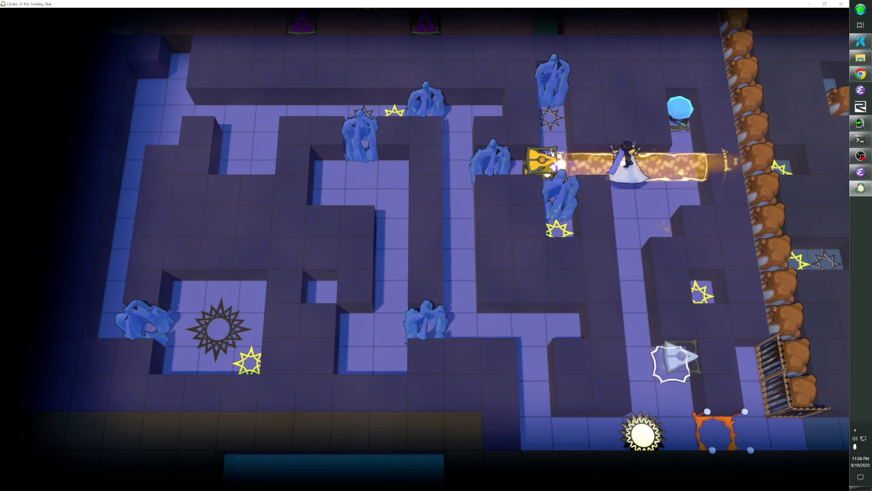
pyautogui.press('s')
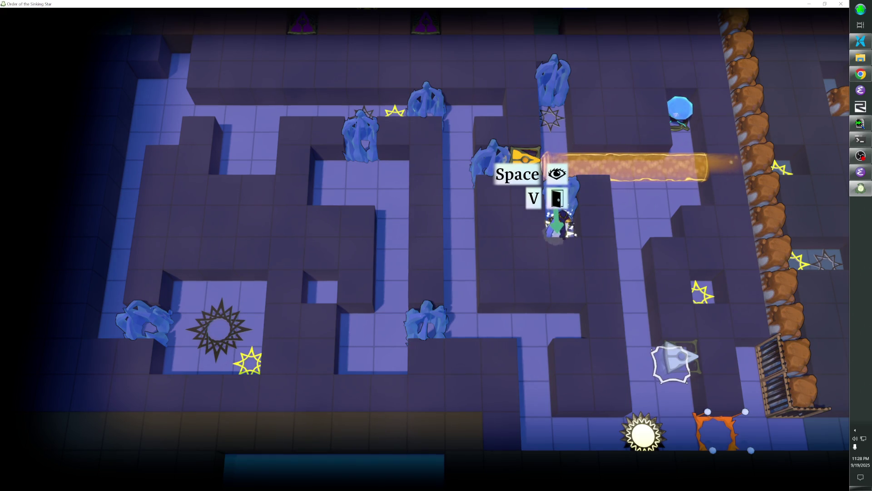
# - Shatter the ice statues, push the beam block west and south, then rewind several moves
pyautogui.press('space')
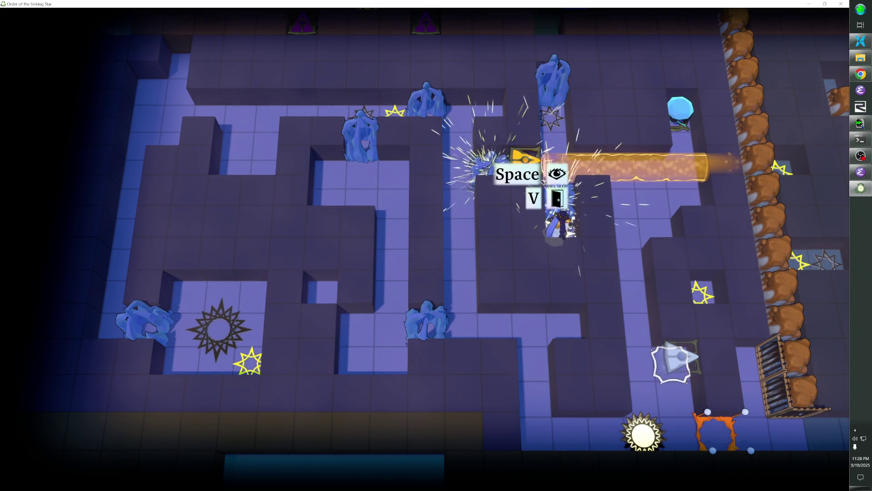
pyautogui.press('w')
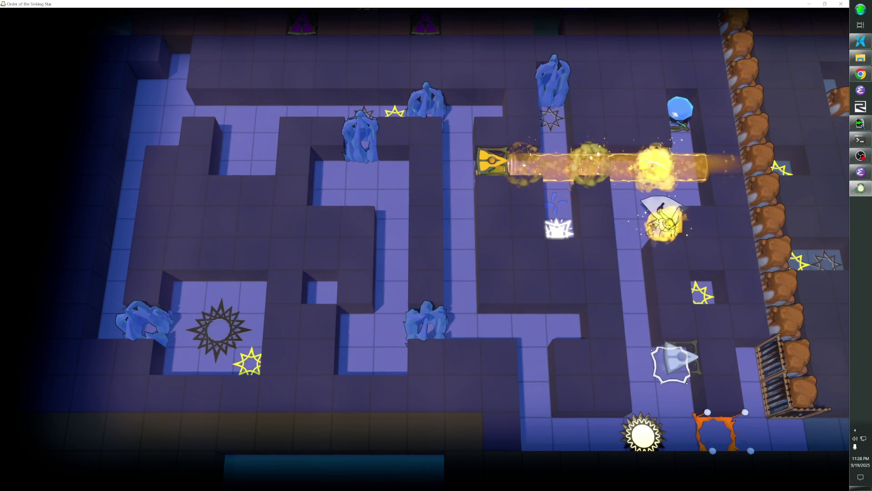
pyautogui.press('a')
pyautogui.press('a')
pyautogui.press('a')
pyautogui.press('w')
pyautogui.press('a')
pyautogui.press('s')
pyautogui.press('w')
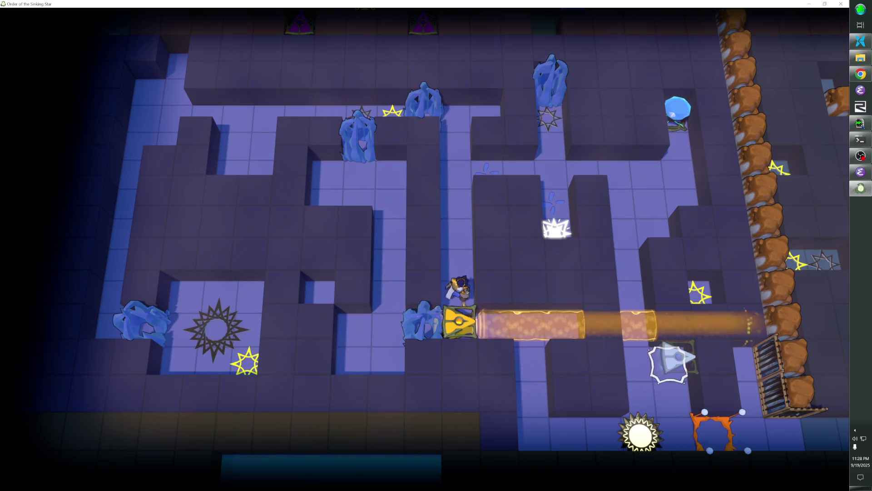
pyautogui.press('Up')
pyautogui.press('Up')
pyautogui.press('Right')
pyautogui.press('z')
pyautogui.press('z')
pyautogui.press('z')
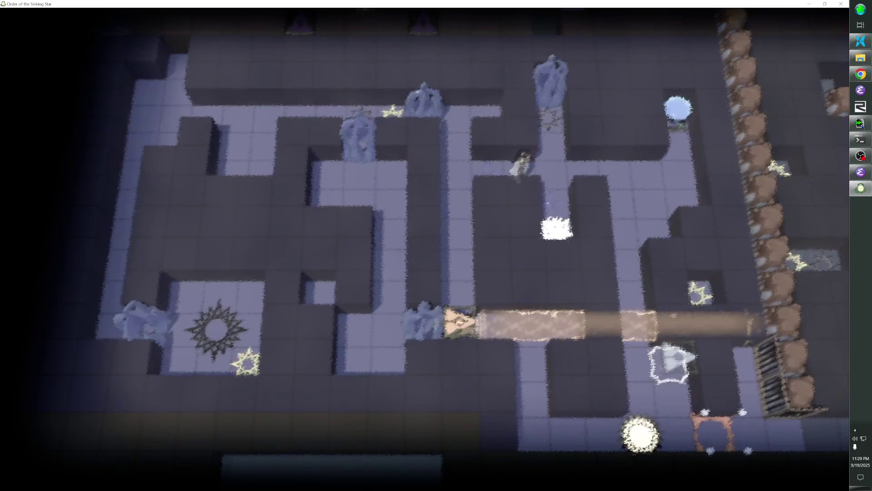
# - Walk the upper corridor, push the beam emitter down one tile, then rewind
pyautogui.press('Up')
pyautogui.press('Up')
pyautogui.press('Up')
pyautogui.press('Right')
pyautogui.press('Right')
pyautogui.press('Right')
pyautogui.press('Down')
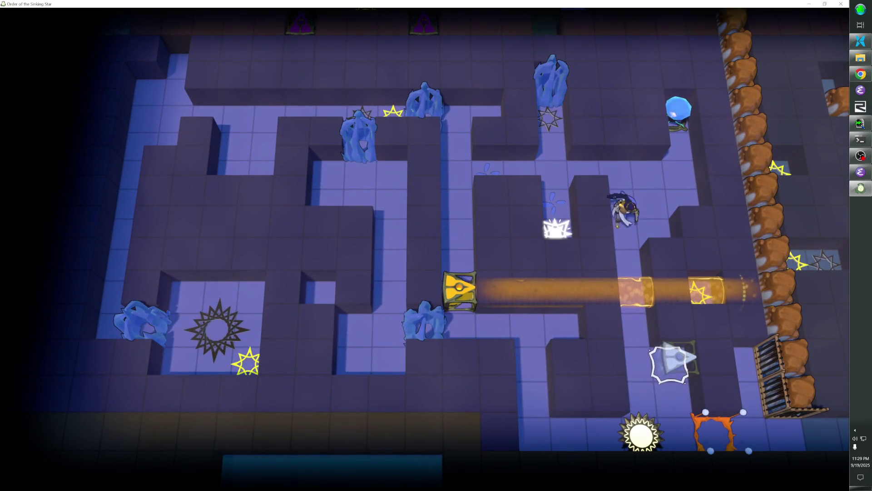
pyautogui.press('Right')
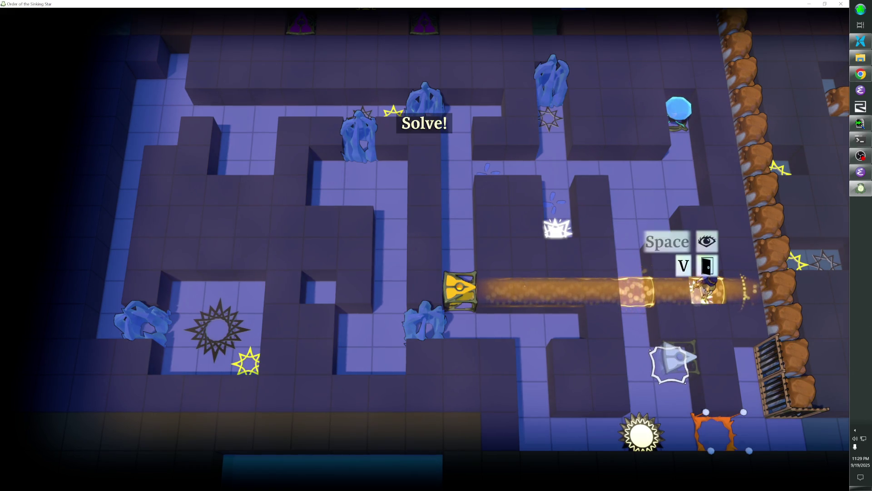
pyautogui.press('Left')
pyautogui.press('Up')
pyautogui.press('Left')
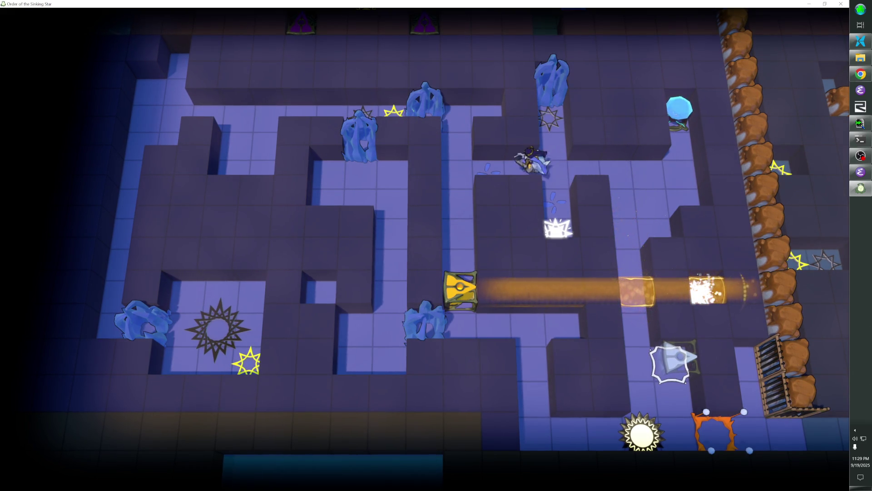
pyautogui.press('Down')
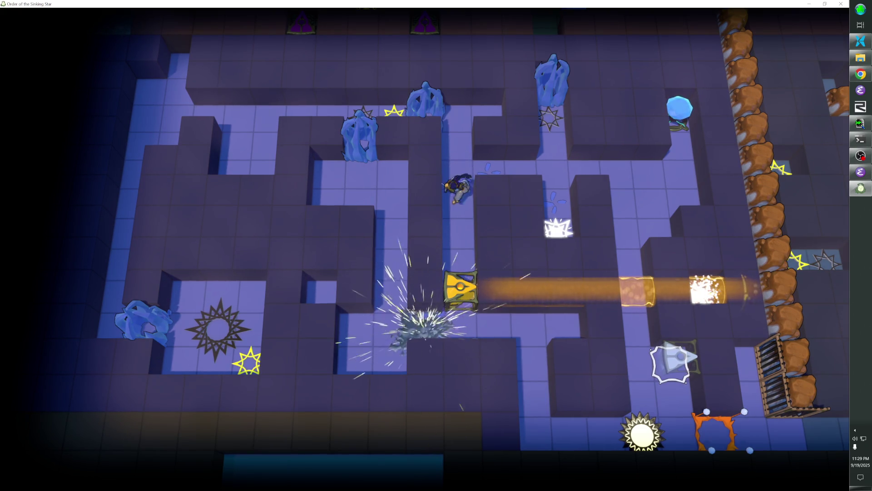
pyautogui.press('Up')
pyautogui.press('Right')
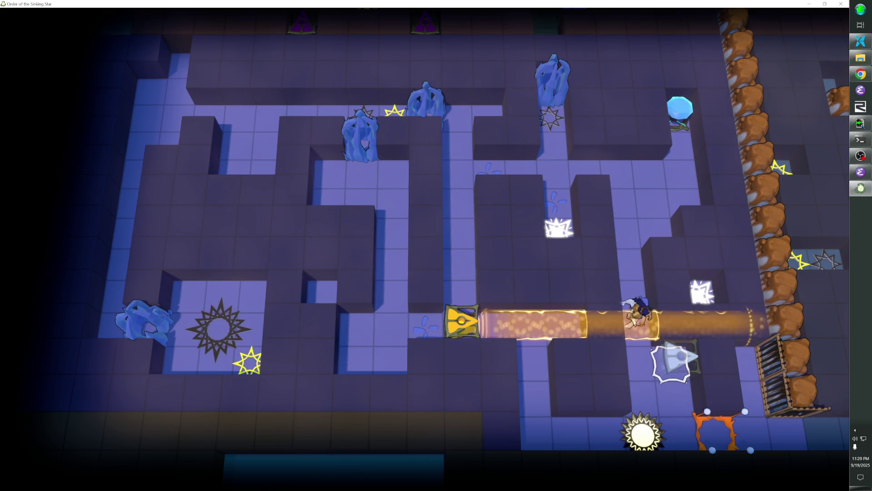
pyautogui.press('z')
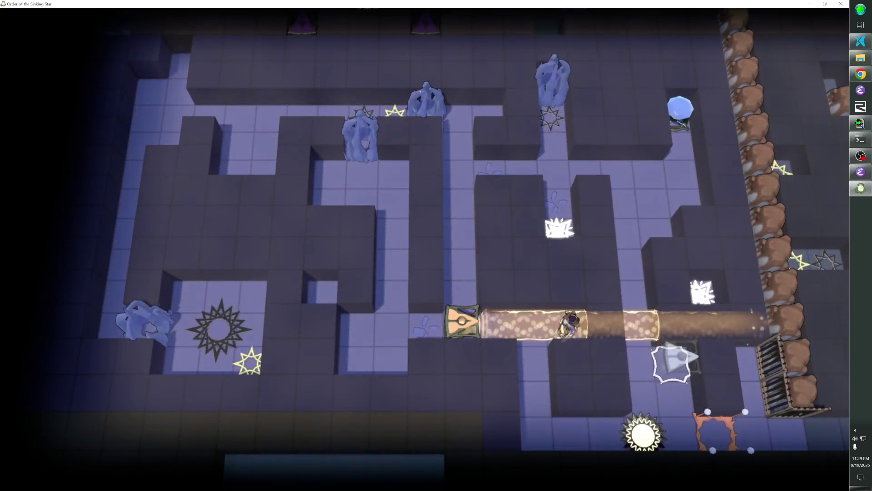
# - Ride the beam to push the block one tile left, then push it up three tiles
pyautogui.press('Down')
pyautogui.press('Left')
pyautogui.press('Left')
pyautogui.press('Left')
pyautogui.press('Up')
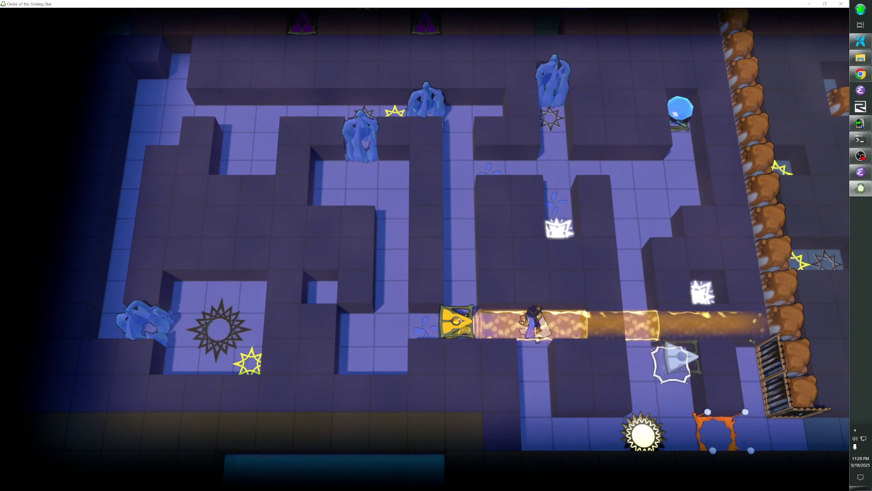
pyautogui.press('Right')
pyautogui.press('Right')
pyautogui.press('Right')
pyautogui.press('Up')
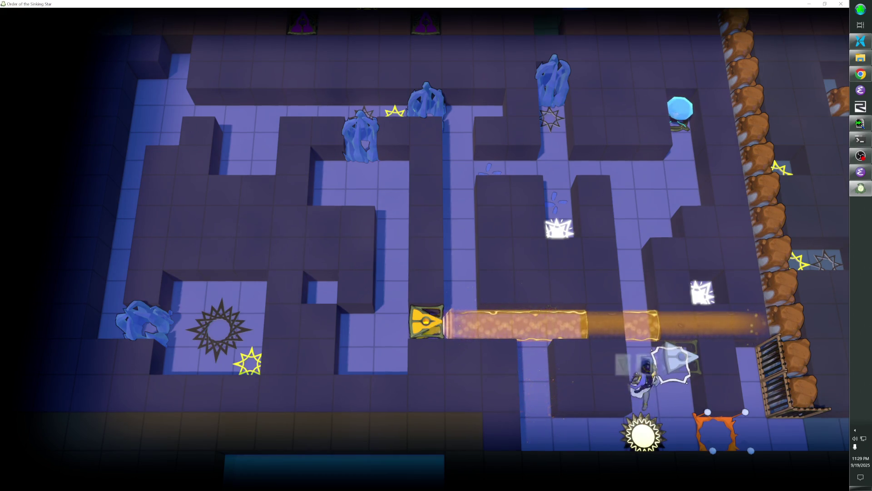
pyautogui.press('Down')
pyautogui.press('Left')
pyautogui.press('Up')
pyautogui.press('Up')
pyautogui.press('Up')
pyautogui.press('Up')
pyautogui.press('Up')
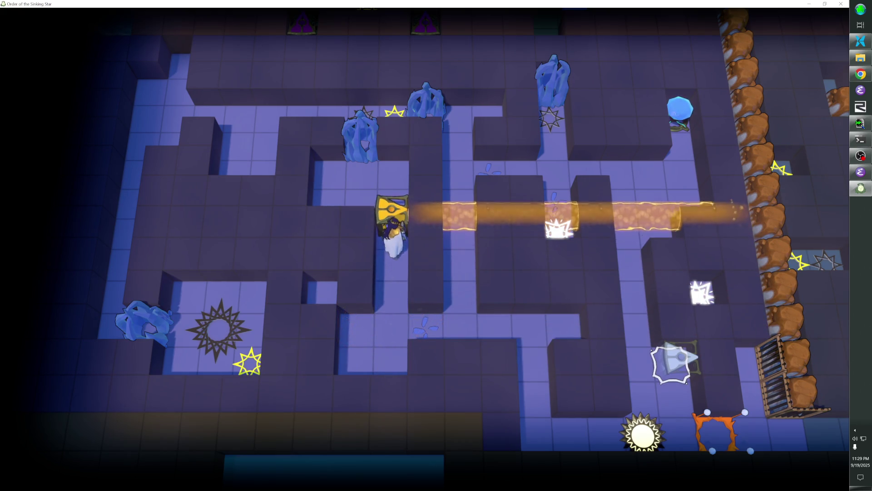
pyautogui.press('Down')
pyautogui.press('Down')
pyautogui.press('Down')
pyautogui.press('Right')
pyautogui.press('Up')
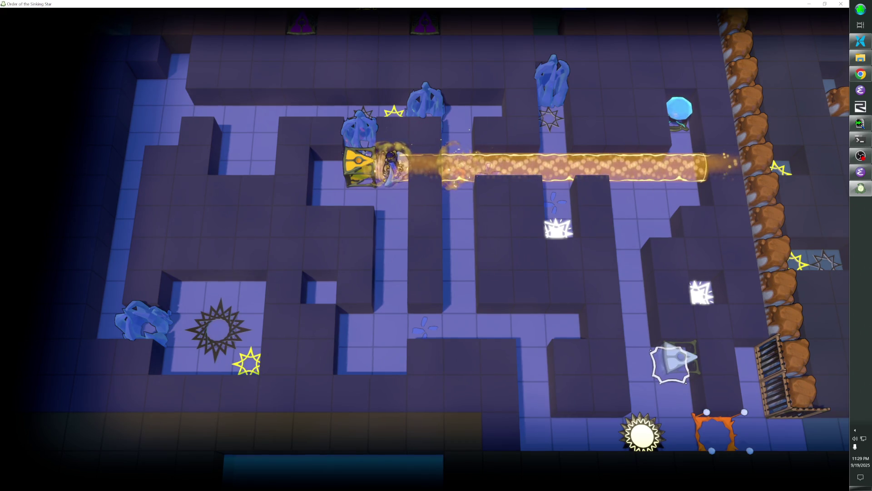
# - Shatter the blue crystal, push the gold block up two tiles, then one tile left
pyautogui.press('Up')
pyautogui.press('Up')
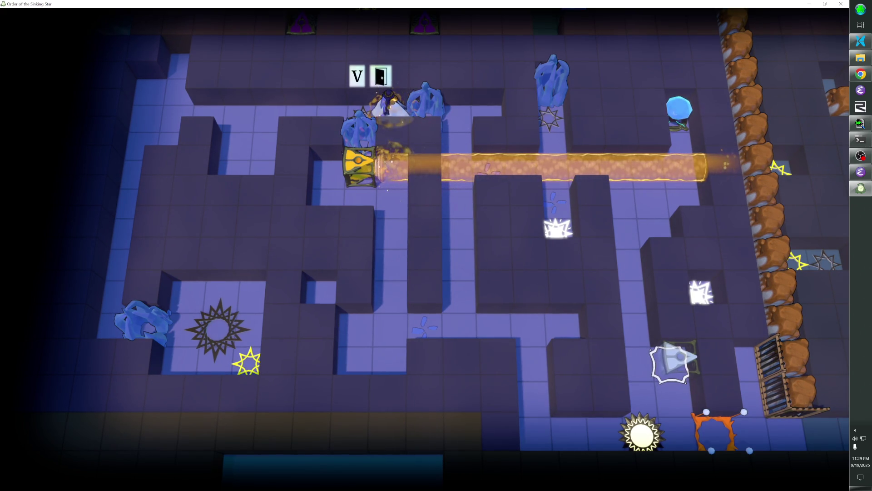
pyautogui.press('Left')
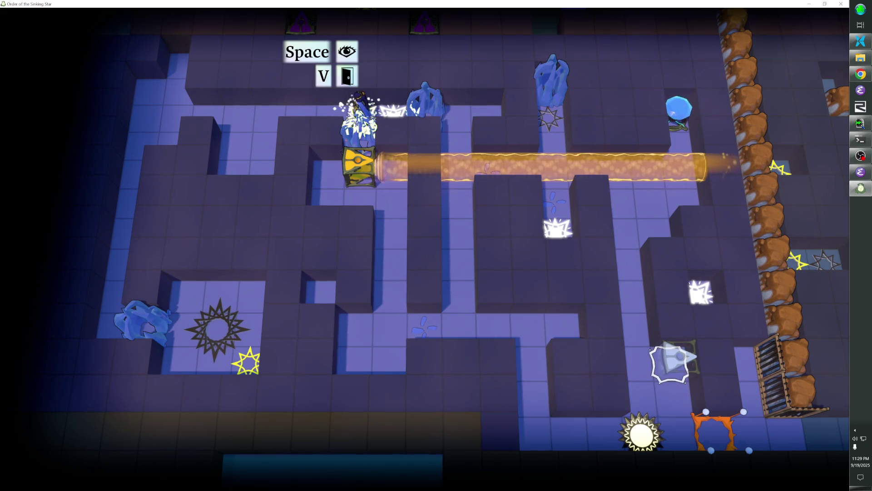
pyautogui.press('Right')
pyautogui.press('Right')
pyautogui.press('Down')
pyautogui.press('Down')
pyautogui.press('Down')
pyautogui.press('Left')
pyautogui.press('Up')
pyautogui.press('Up')
pyautogui.press('Up')
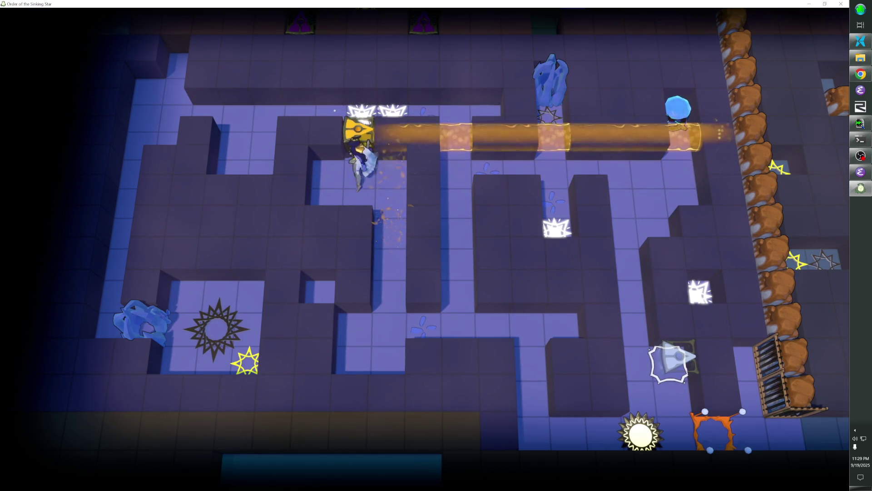
pyautogui.press('Down')
pyautogui.press('Right')
pyautogui.press('Right')
pyautogui.press('Up')
pyautogui.press('Up')
pyautogui.press('Up')
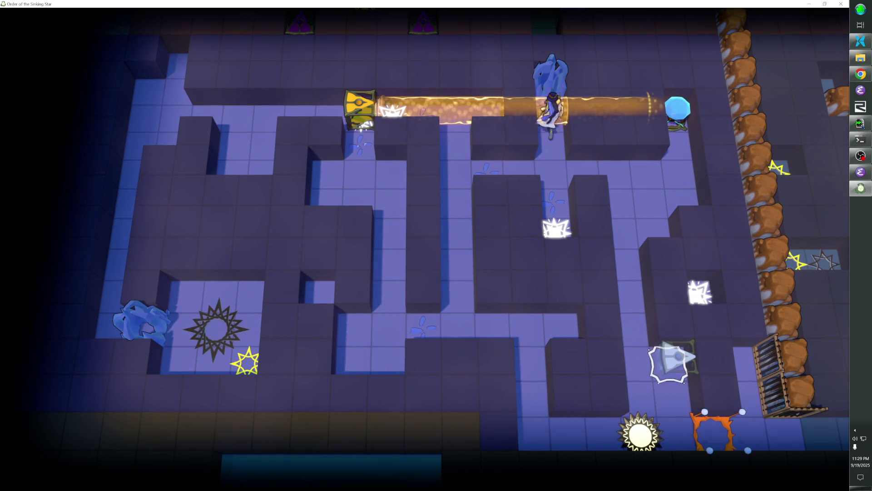
pyautogui.press('Left')
pyautogui.press('Left')
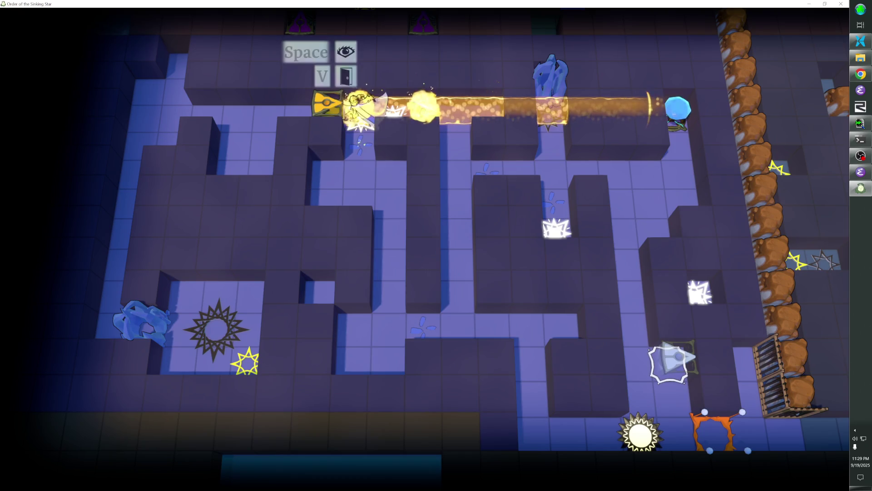
# - Climb onto the beam to push the gold block two more tiles left, then ride the beam right and back
pyautogui.press('Right')
pyautogui.press('Right')
pyautogui.press('Right')
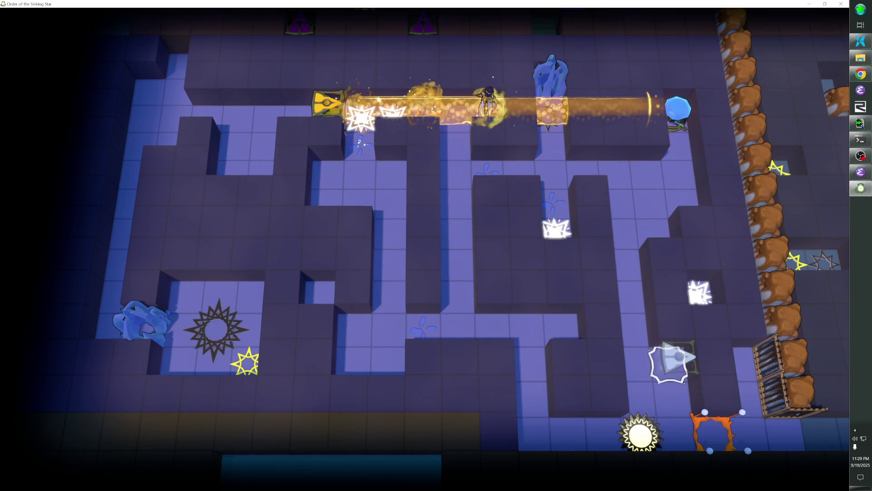
pyautogui.press('Up')
pyautogui.press('Left')
pyautogui.press('Left')
pyautogui.press('Left')
pyautogui.press('Right')
pyautogui.press('Right')
pyautogui.press('Left')
pyautogui.press('Left')
pyautogui.press('Left')
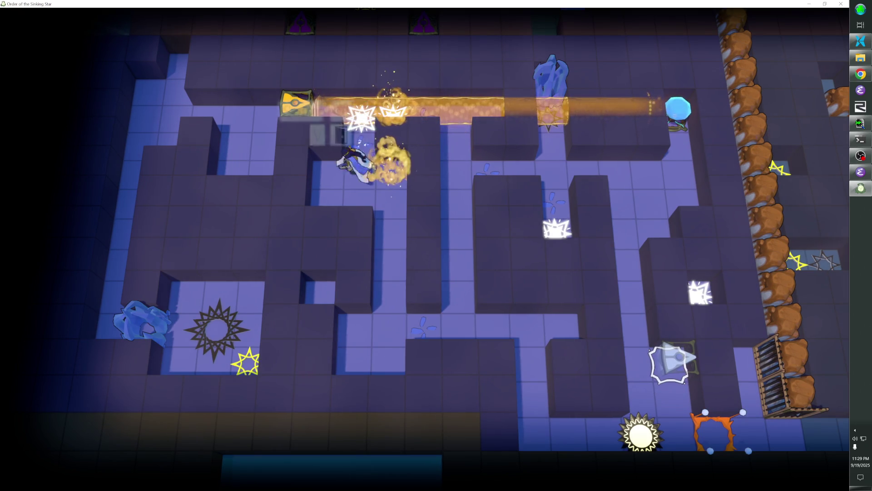
pyautogui.press('Right')
pyautogui.press('Right')
pyautogui.press('Down')
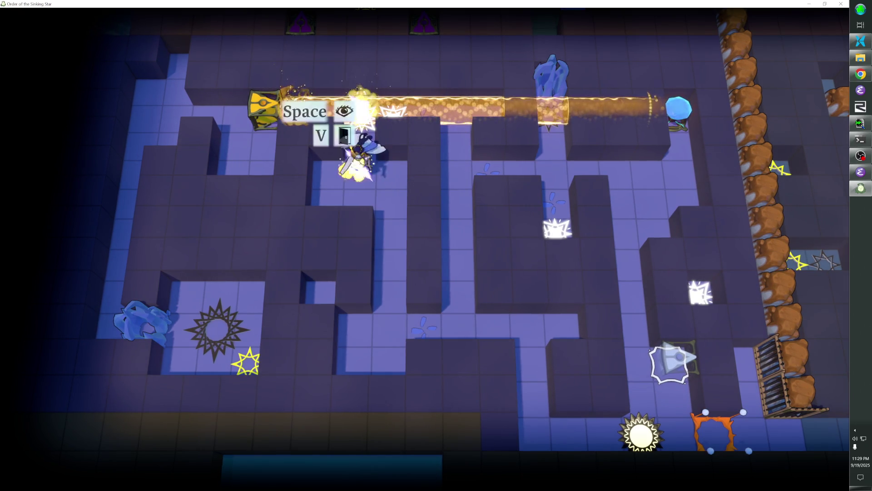
pyautogui.press('Up')
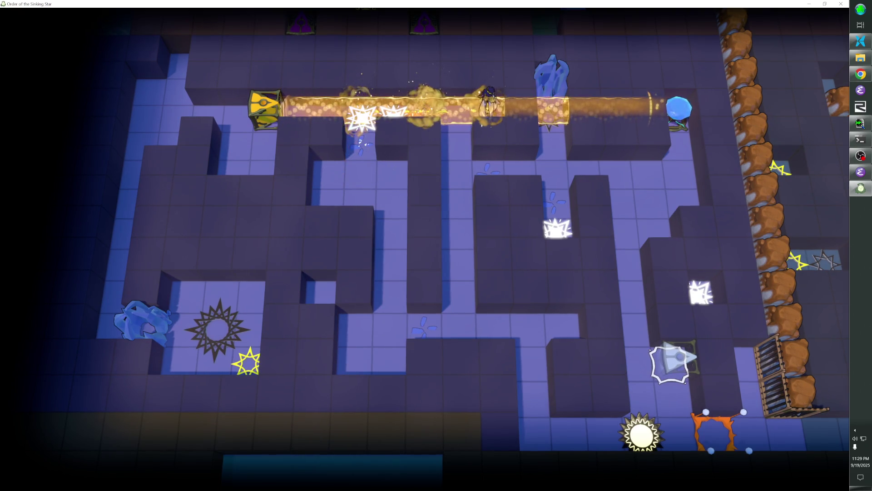
pyautogui.press('Up')
pyautogui.press('Left')
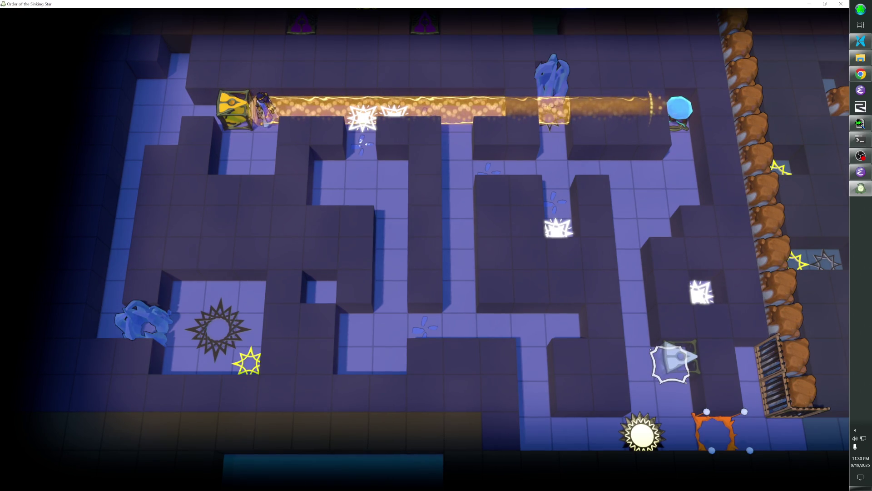
# - Reposition beside the gold block and push it further left, ending above it
pyautogui.press('Right')
pyautogui.press('Down')
pyautogui.press('Up')
pyautogui.press('Left')
pyautogui.press('Down')
pyautogui.press('Right')
pyautogui.press('Up')
pyautogui.press('Left')
pyautogui.press('Up')
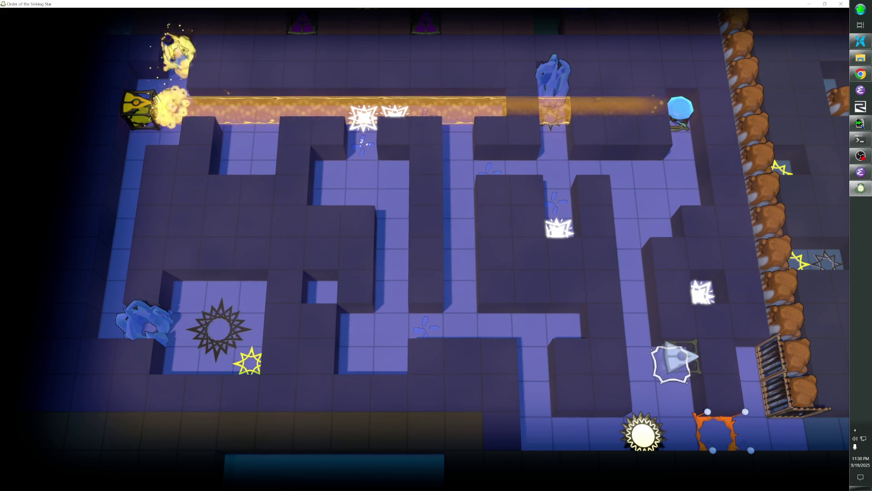
# - Push the gold block down to the middle row, then ride its beam left to the dark star
pyautogui.press('Down')
pyautogui.press('Down')
pyautogui.press('Down')
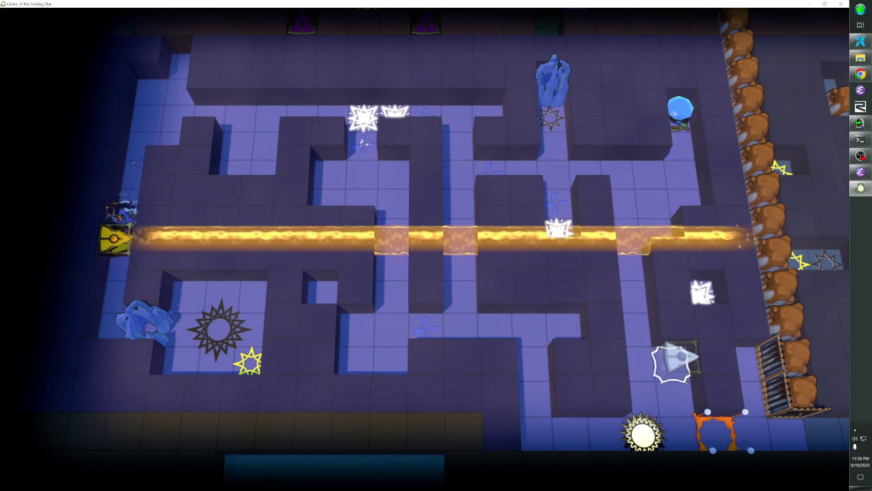
pyautogui.press('Down')
pyautogui.press('Down')
pyautogui.press('Up')
pyautogui.press('Up')
pyautogui.press('Up')
pyautogui.press('Right')
pyautogui.press('Right')
pyautogui.press('Down')
pyautogui.press('Right')
pyautogui.press('Right')
pyautogui.press('Right')
pyautogui.press('Down')
pyautogui.press('Down')
pyautogui.press('Down')
pyautogui.press('Down')
pyautogui.press('Down')
pyautogui.press('Left')
pyautogui.press('Left')
pyautogui.press('Down')
pyautogui.press('Left')
pyautogui.press('Left')
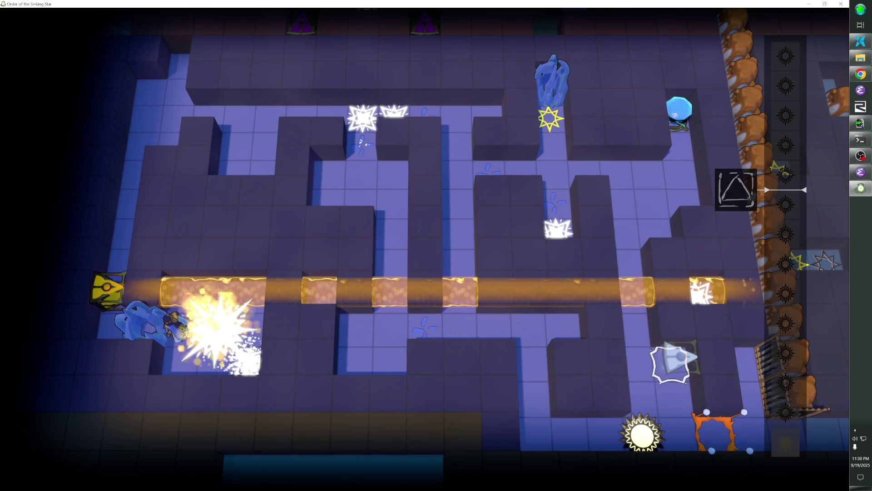
# - Push the beam block up to the top row, undoing twice to restore it there
pyautogui.press('Up')
pyautogui.press('Up')
pyautogui.press('Up')
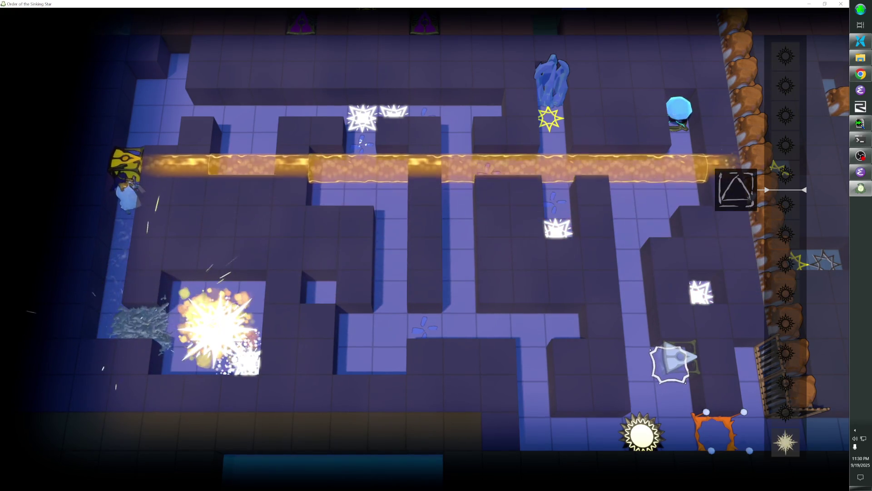
pyautogui.press('Up')
pyautogui.press('Up')
pyautogui.press('Right')
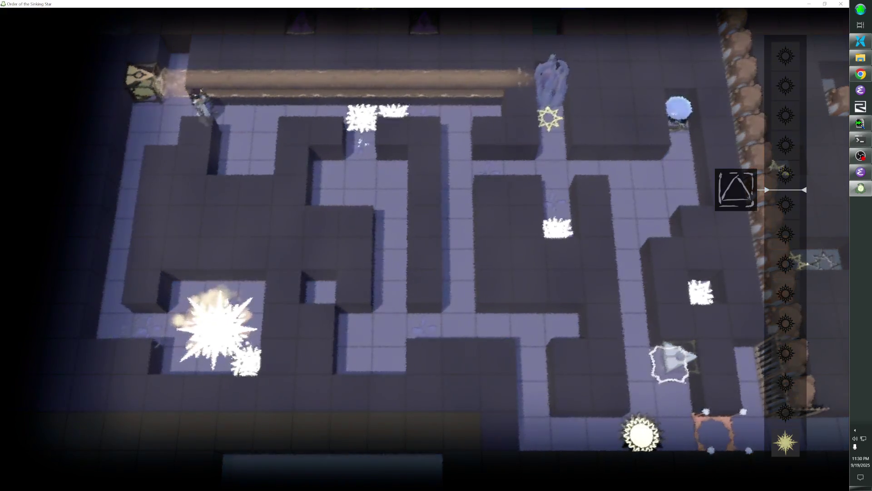
pyautogui.press('z')
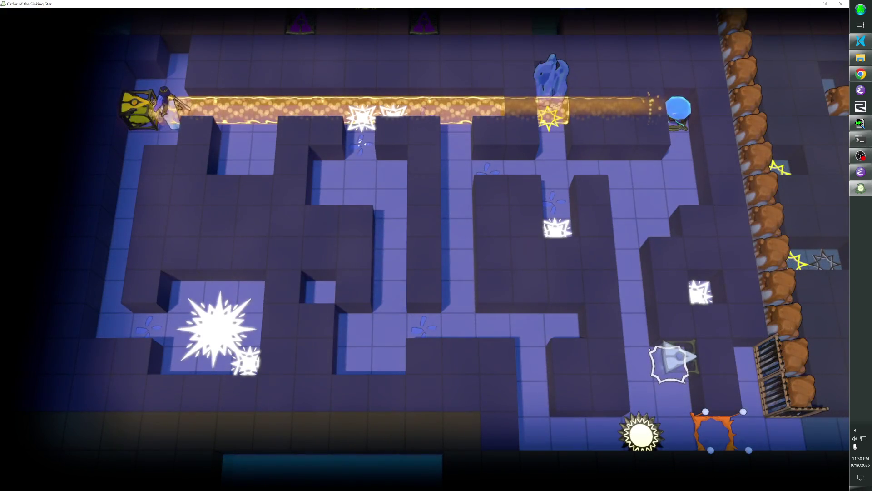
pyautogui.press('z')
# - Walk right along the top corridor to the blue crystal and enter it
pyautogui.press('Right')
pyautogui.press('Down')
pyautogui.press('Right')
pyautogui.press('Up')
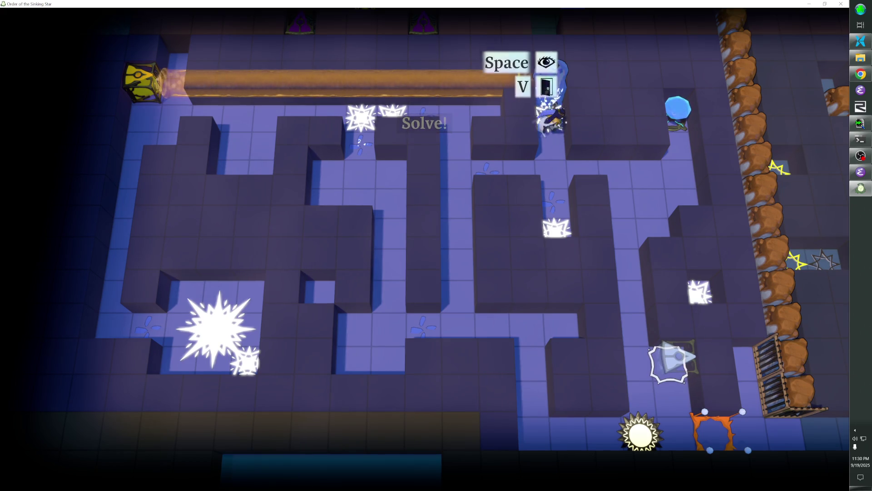
pyautogui.press('Down')
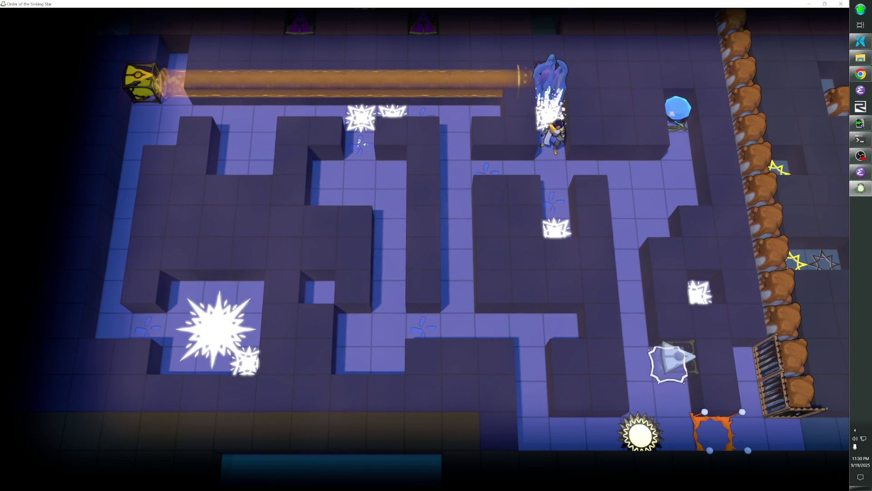
pyautogui.press('Up')
pyautogui.press('space')
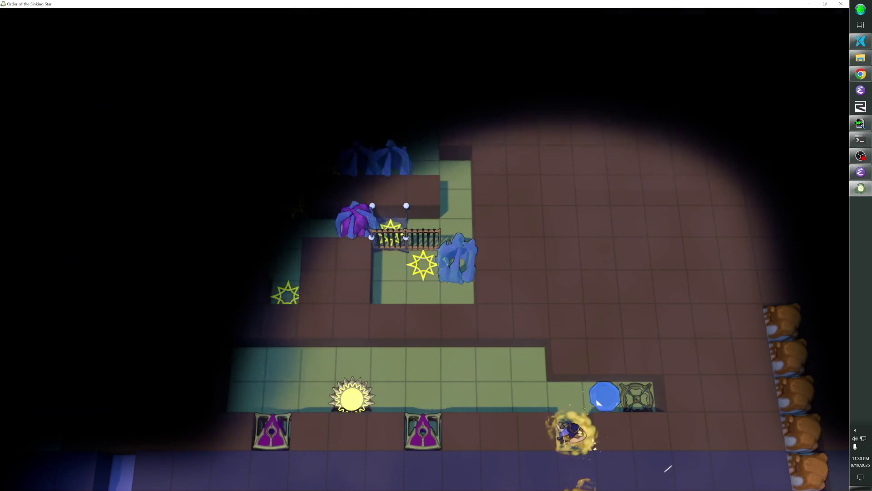
# - Walk left to the sun tile in the green area, then back right and down
pyautogui.press('Up')
pyautogui.press('Left')
pyautogui.press('Left')
pyautogui.press('Left')
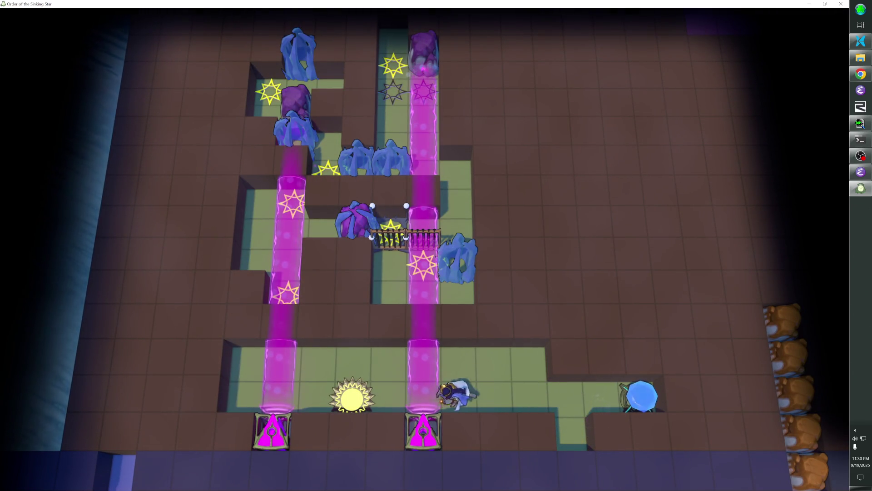
pyautogui.press('Right')
pyautogui.press('Right')
pyautogui.press('Right')
pyautogui.press('Down')
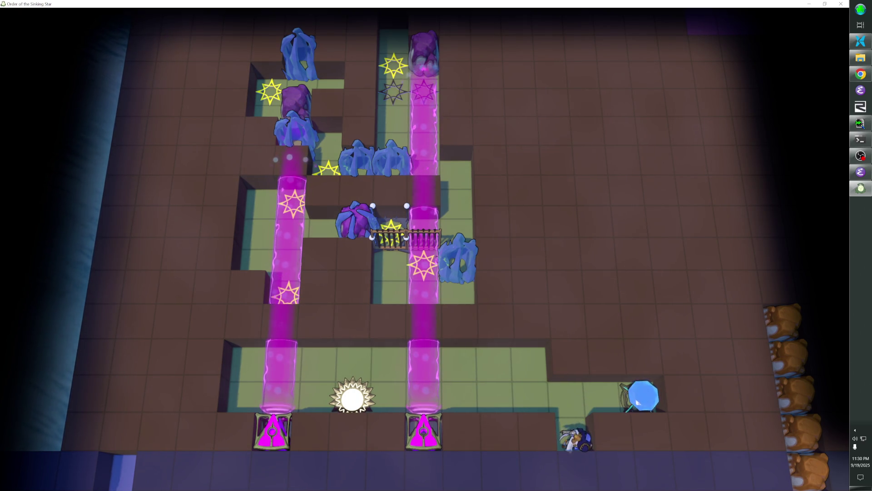
# - Rewind out of the green area to the purple maze and head up-right toward the blue crystal
pyautogui.press('r')
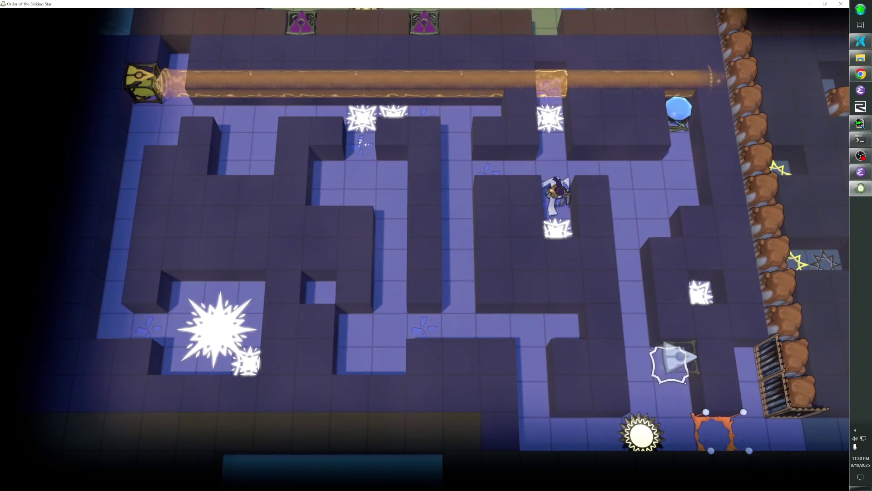
pyautogui.press('Up')
pyautogui.press('Right')
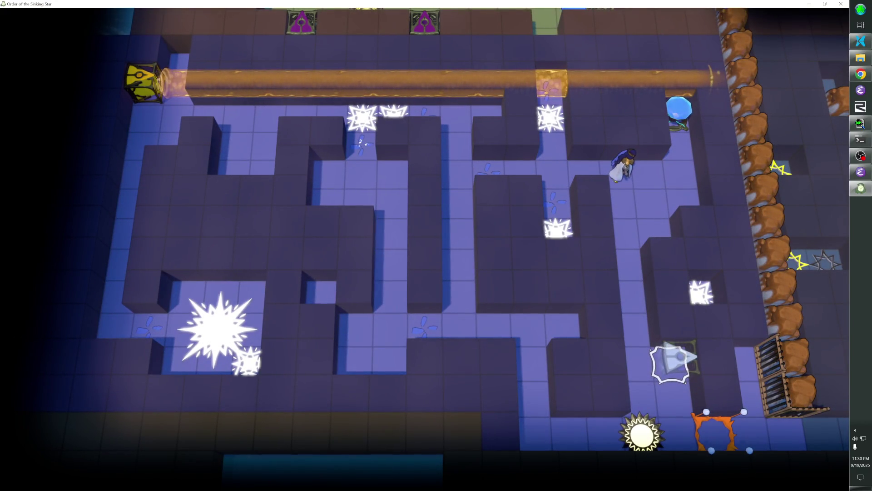
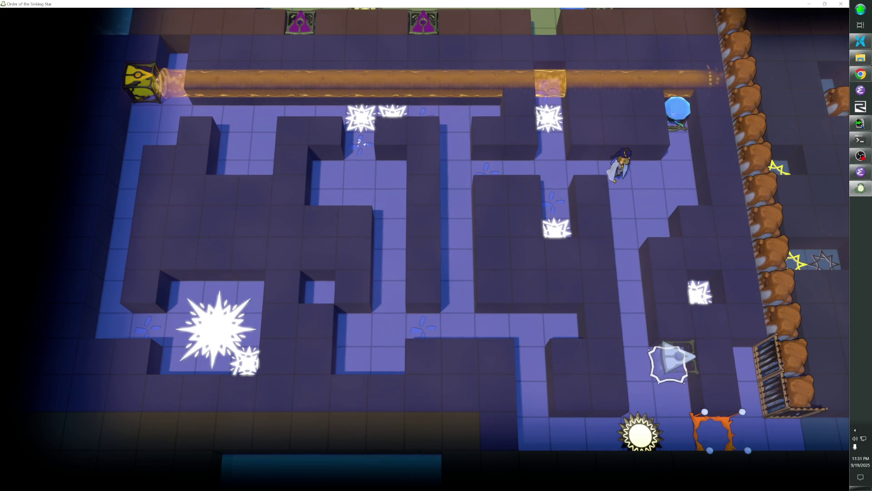
# - Walk the hero down and right through the maze rooms, then return to the overworld editor
pyautogui.press('Down')
pyautogui.press('Down')
pyautogui.press('Down')
pyautogui.press('Right')
pyautogui.press('Right')
pyautogui.press('Right')
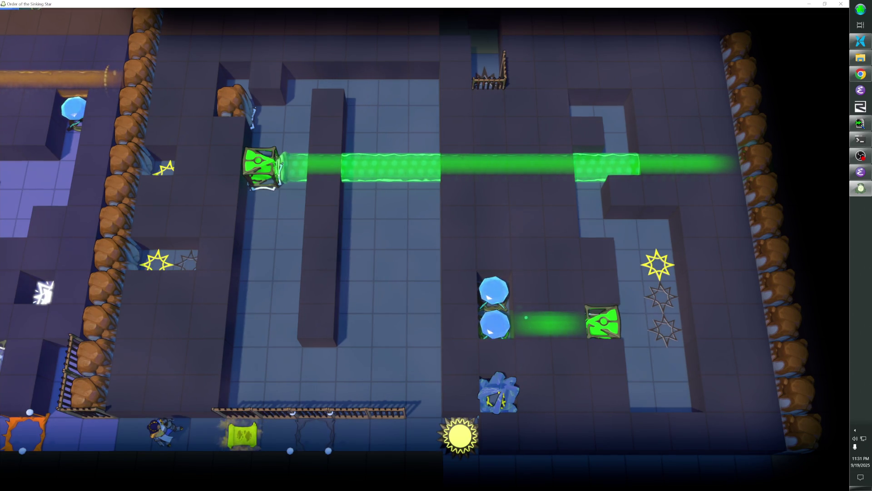
pyautogui.press('Left')
pyautogui.press('Left')
pyautogui.press('Tab')
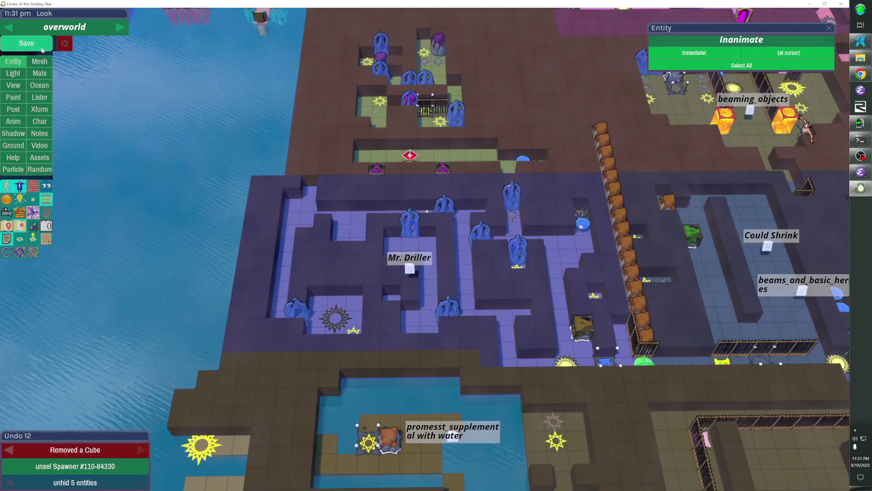
# - Save the overworld level and pull the camera back to survey the overworld map
pyautogui.click(40, 47)
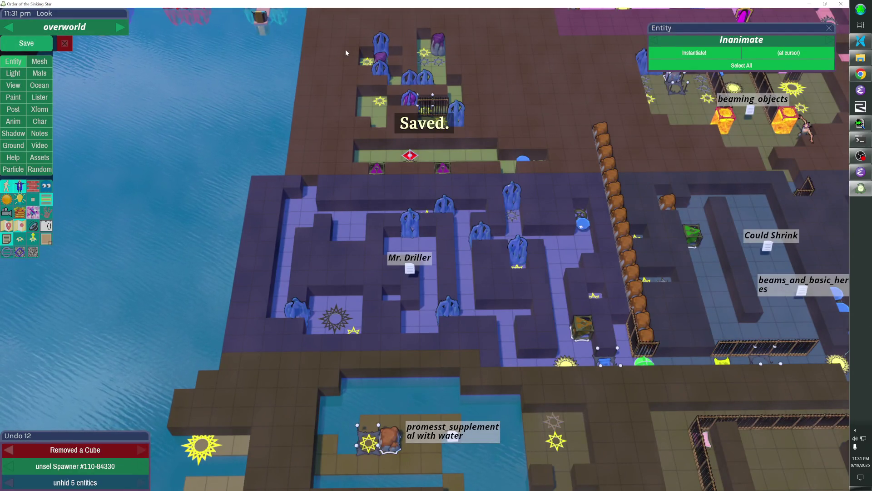
pyautogui.press('Tab')
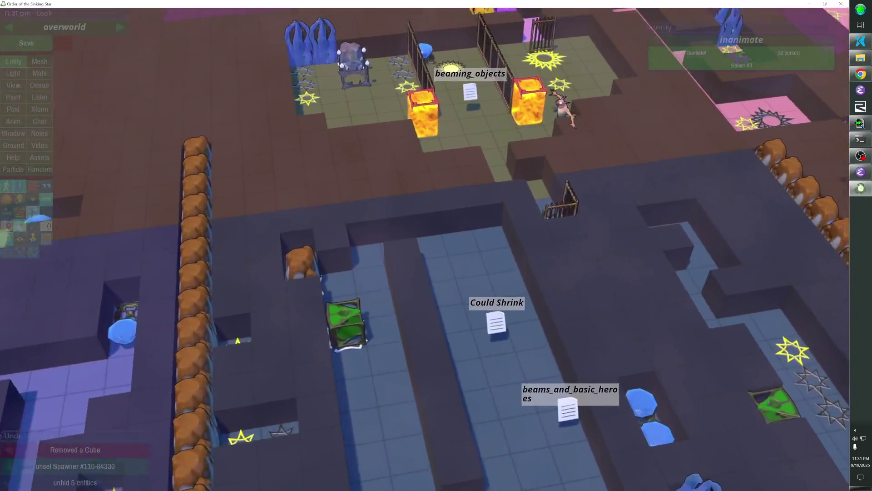
pyautogui.scroll(-5, 527, 398)
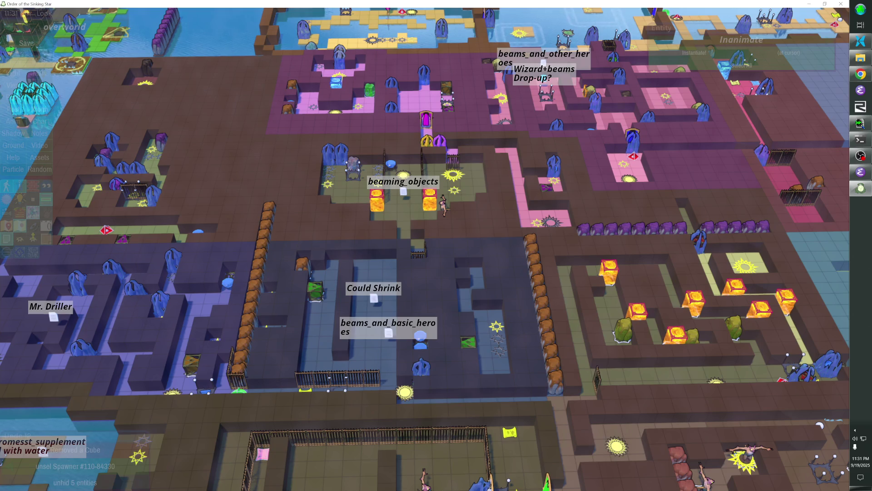
pyautogui.press('a')
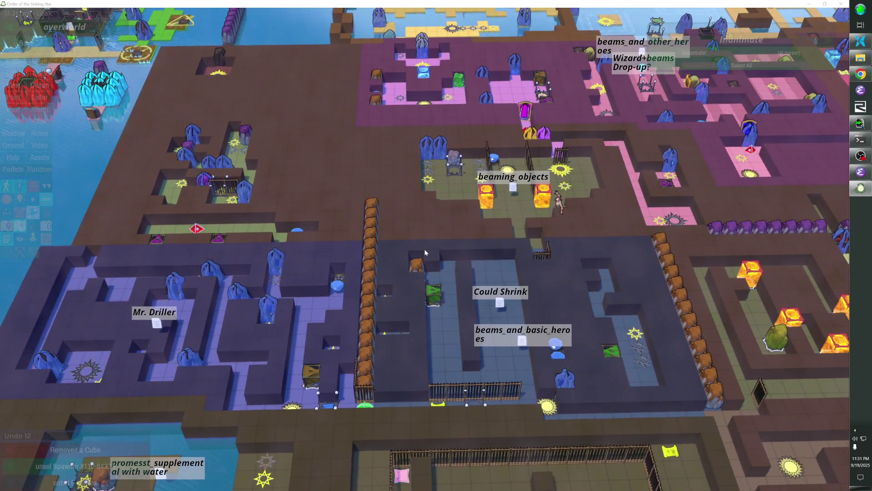
pyautogui.hotkey('alt', 'Tab')
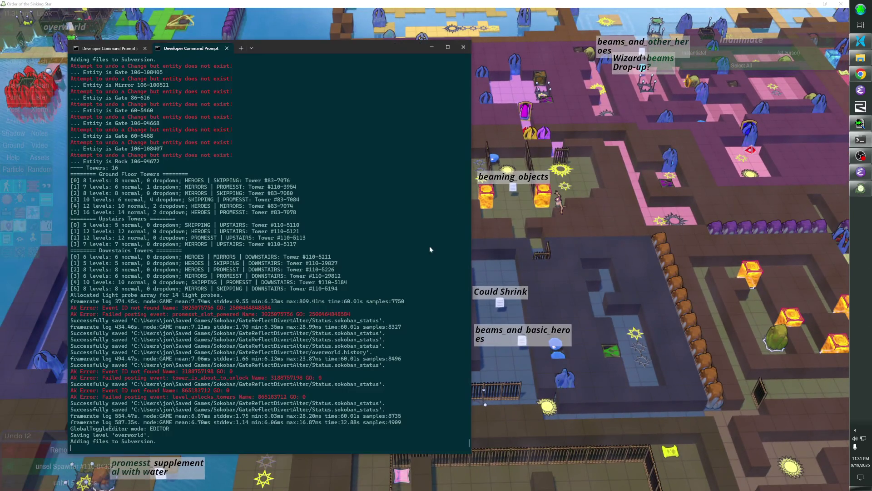
# - In the file browser, open the data\levels folder
pyautogui.hotkey('alt', 'Tab')
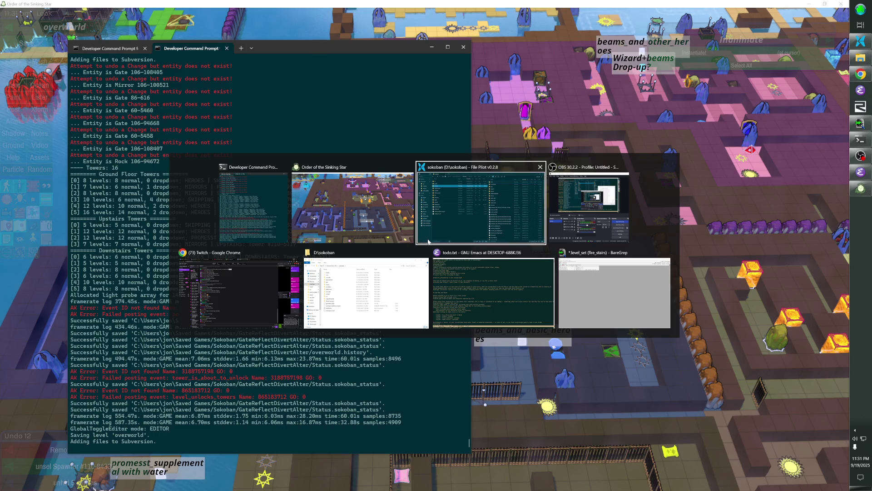
pyautogui.click(428, 241)
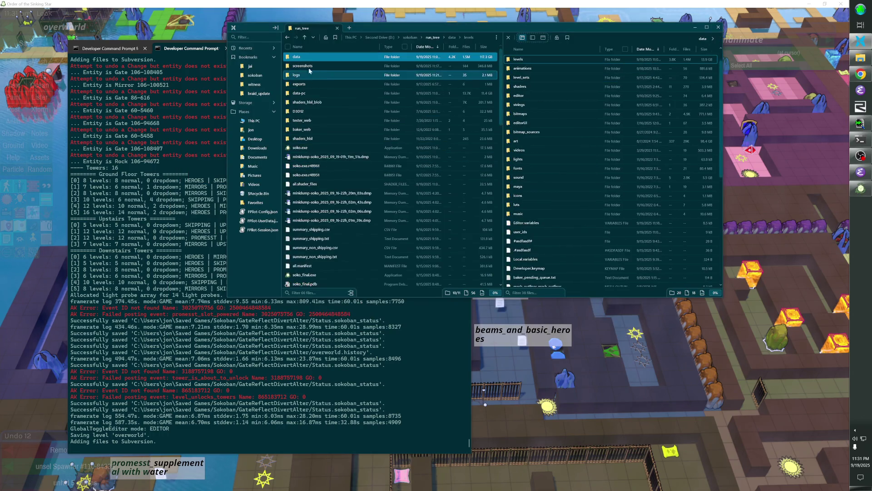
pyautogui.doubleClick(309, 59)
pyautogui.doubleClick(311, 59)
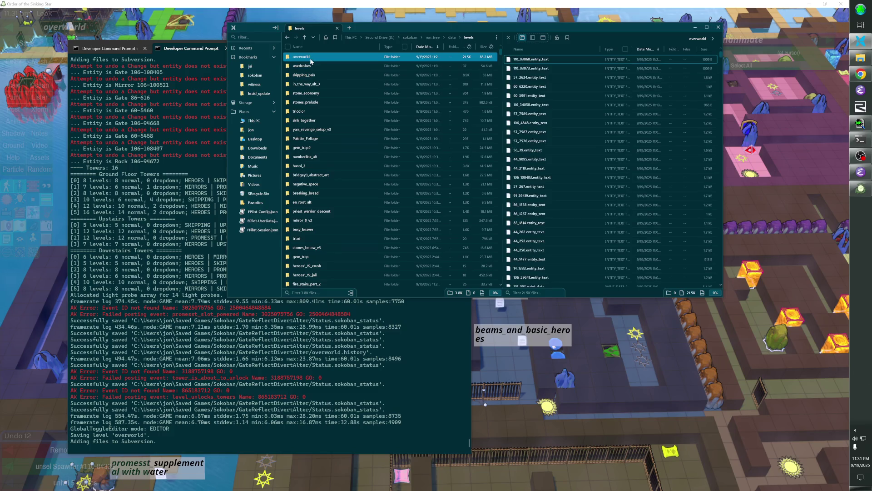
# - TortoiseSVN-revert the overworld folder, deleting unversioned 60_59467.entity_text, then close the Revert window
pyautogui.rightClick(312, 58)
pyautogui.moveTo(345, 195)
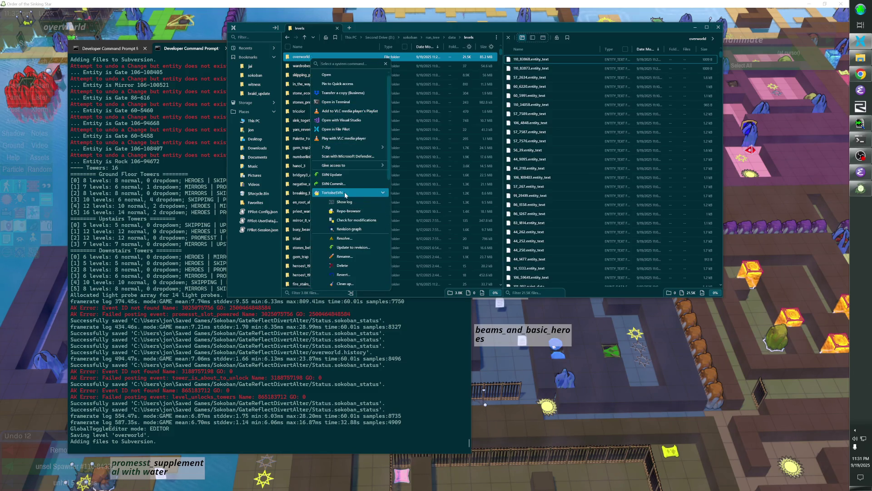
pyautogui.click(357, 274)
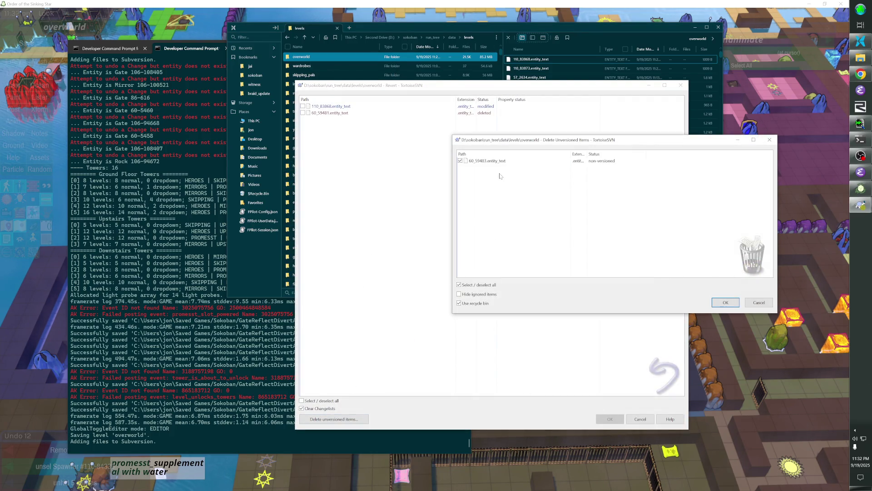
pyautogui.click(725, 302)
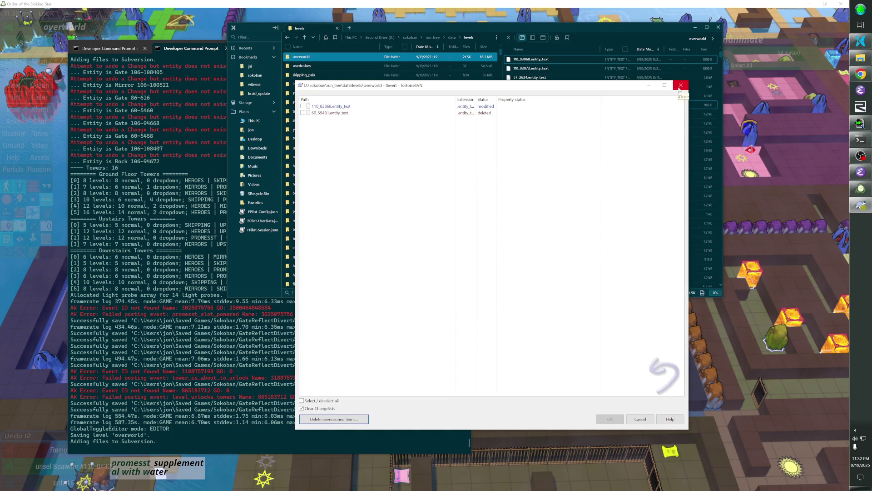
pyautogui.click(680, 86)
pyautogui.scroll(-3, 544, 405)
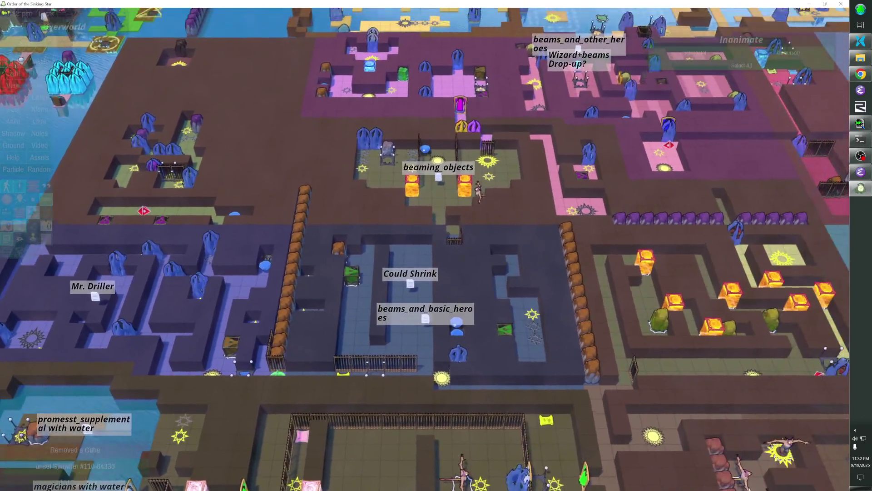
pyautogui.scroll(3, 544, 404)
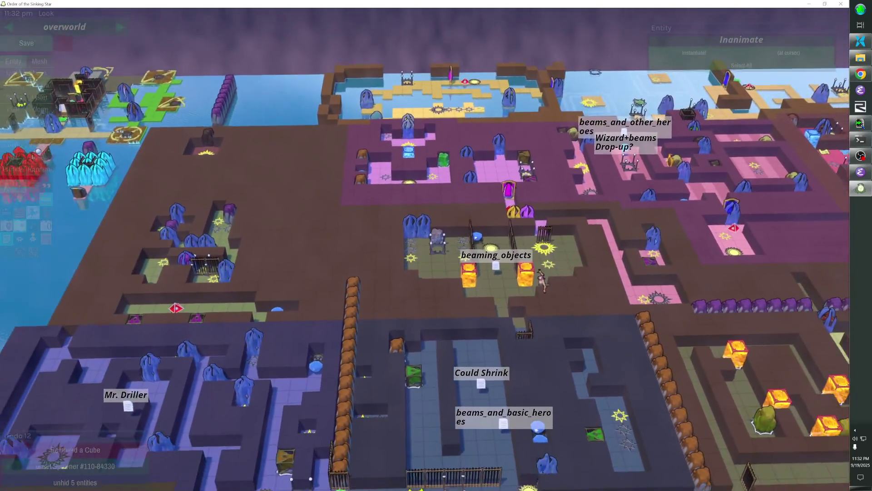
pyautogui.scroll(-3, 301, 177)
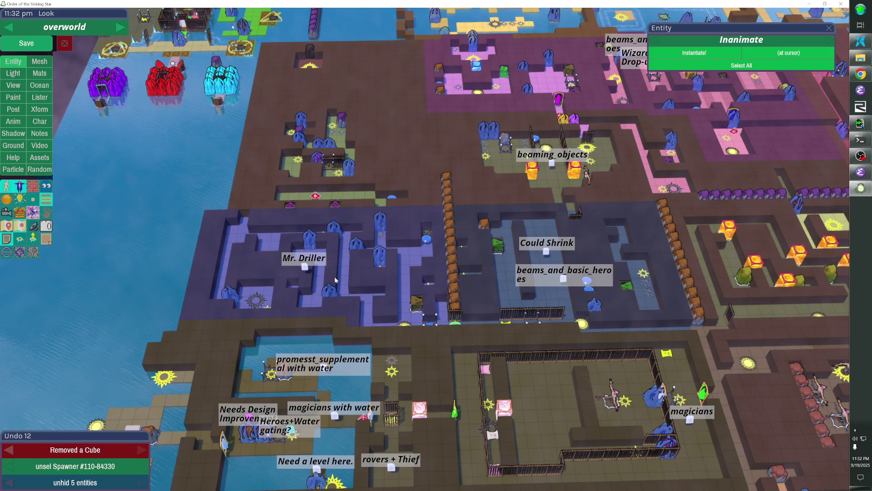
pyautogui.moveTo(335, 280)
pyautogui.mouseDown()
pyautogui.moveTo(446, 256)
pyautogui.moveTo(518, 268)
pyautogui.moveTo(668, 236)
pyautogui.mouseUp()
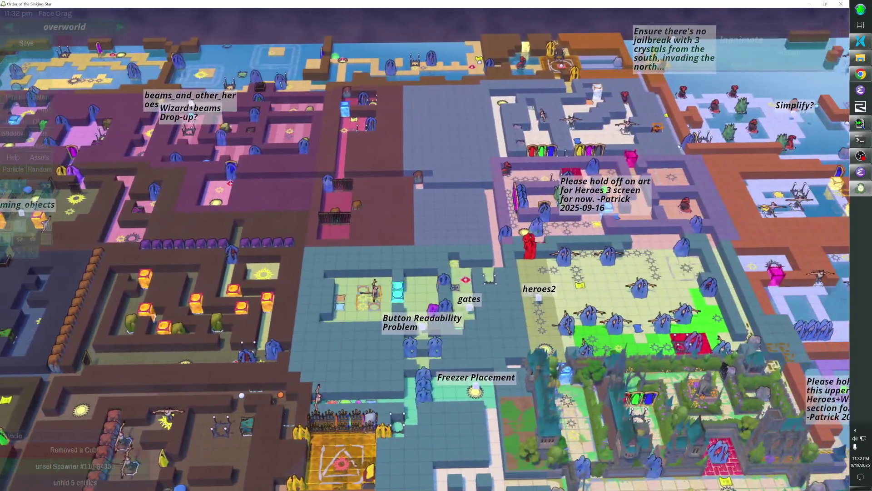
pyautogui.scroll(3, 436, 245)
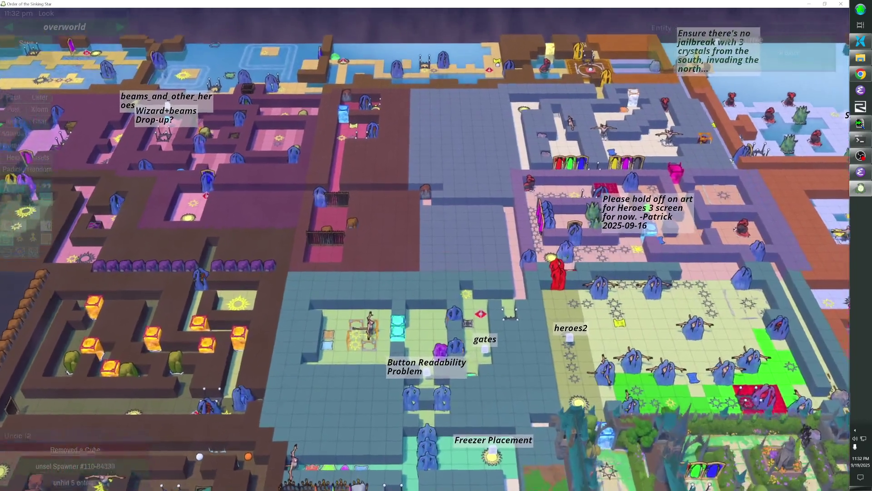
pyautogui.scroll(5, 436, 246)
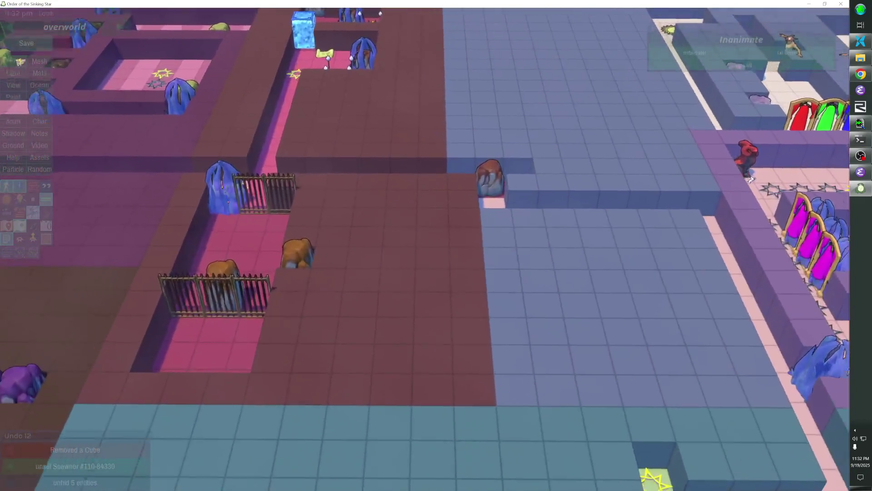
pyautogui.scroll(-5, 425, 251)
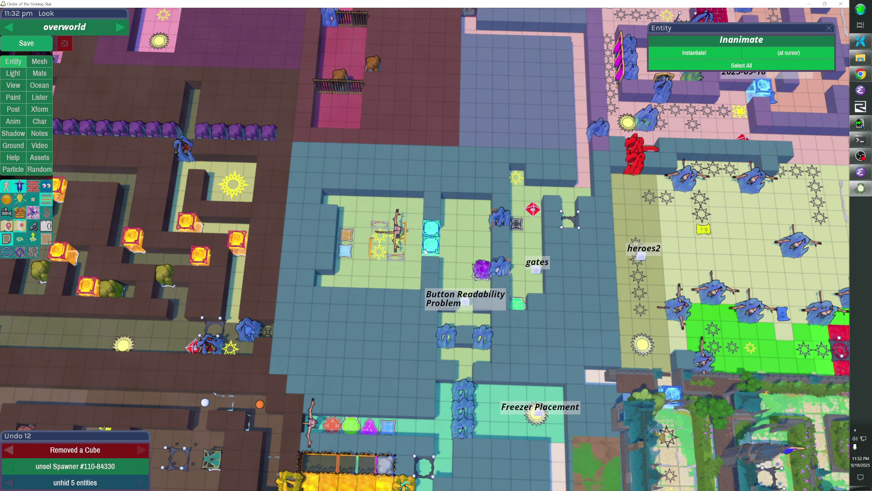
pyautogui.moveTo(403, 257)
pyautogui.mouseDown()
pyautogui.moveTo(400, 273)
pyautogui.moveTo(273, 297)
pyautogui.mouseUp()
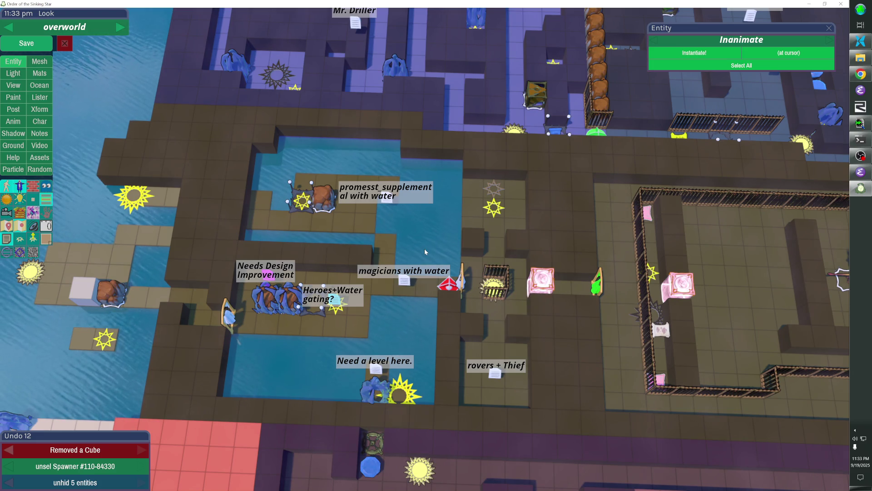
pyautogui.moveTo(425, 249)
pyautogui.mouseDown()
pyautogui.moveTo(245, 445)
pyautogui.moveTo(559, 418)
pyautogui.moveTo(415, 419)
pyautogui.moveTo(419, 337)
pyautogui.moveTo(451, 225)
pyautogui.mouseUp()
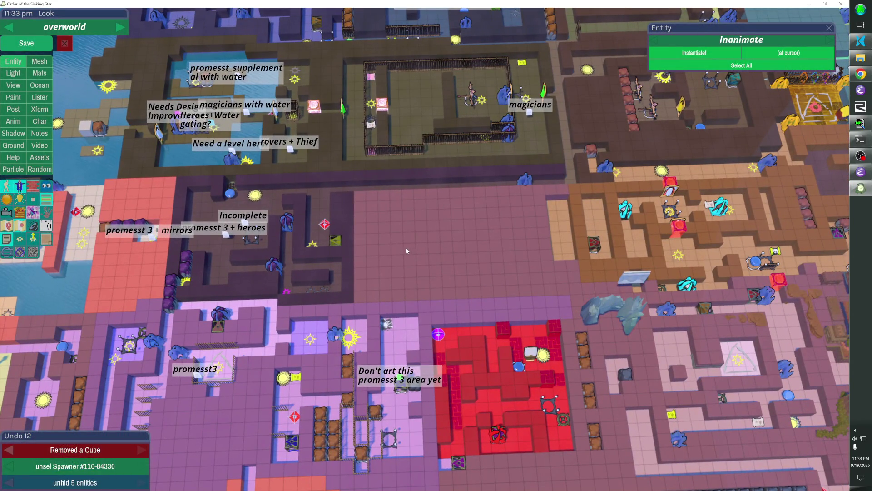
pyautogui.moveTo(396, 253)
pyautogui.mouseDown()
pyautogui.moveTo(518, 267)
pyautogui.moveTo(534, 172)
pyautogui.mouseUp()
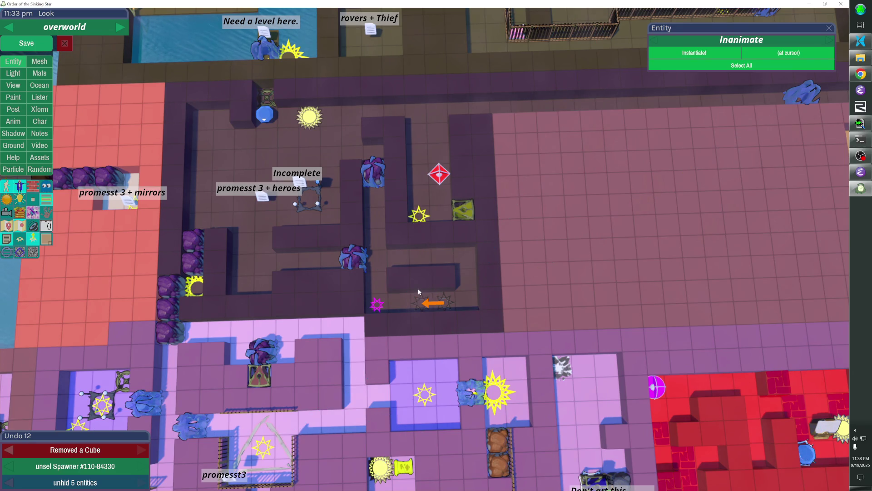
# - Inspect the level entry stars and delete the snipperclips_2_square level entry
pyautogui.click(385, 308)
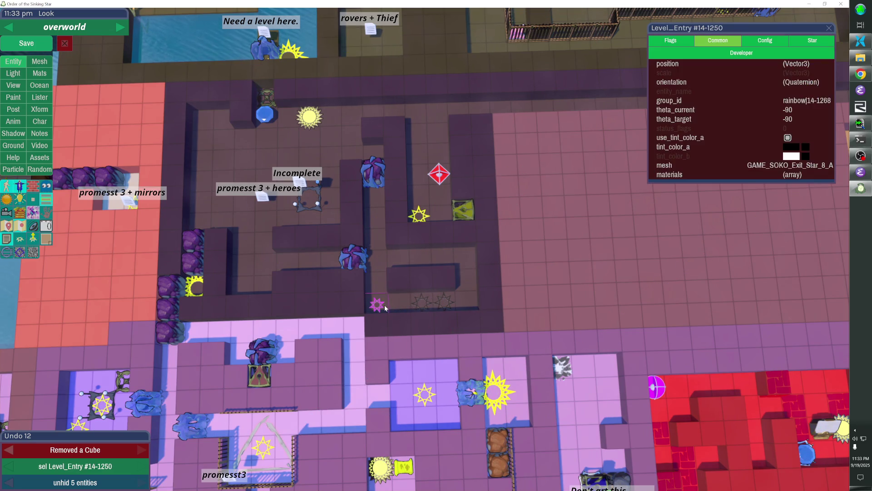
pyautogui.click(765, 42)
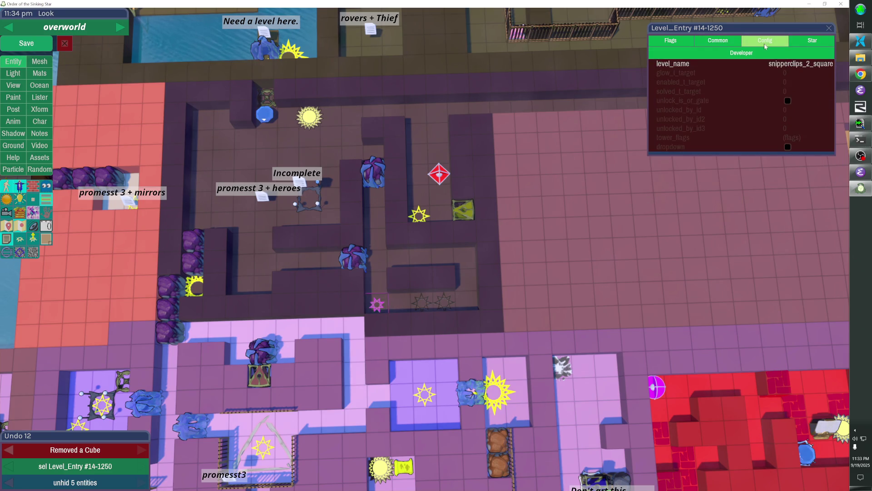
pyautogui.click(421, 303)
pyautogui.click(445, 303)
pyautogui.click(421, 302)
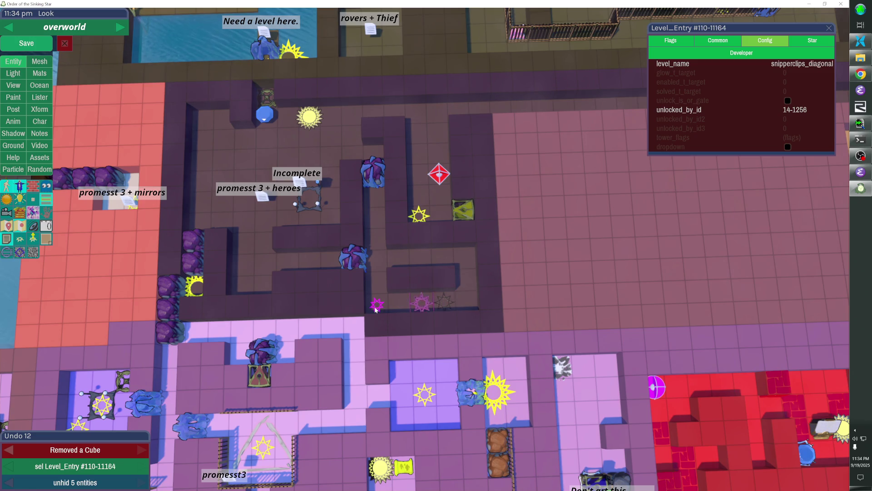
pyautogui.click(377, 304)
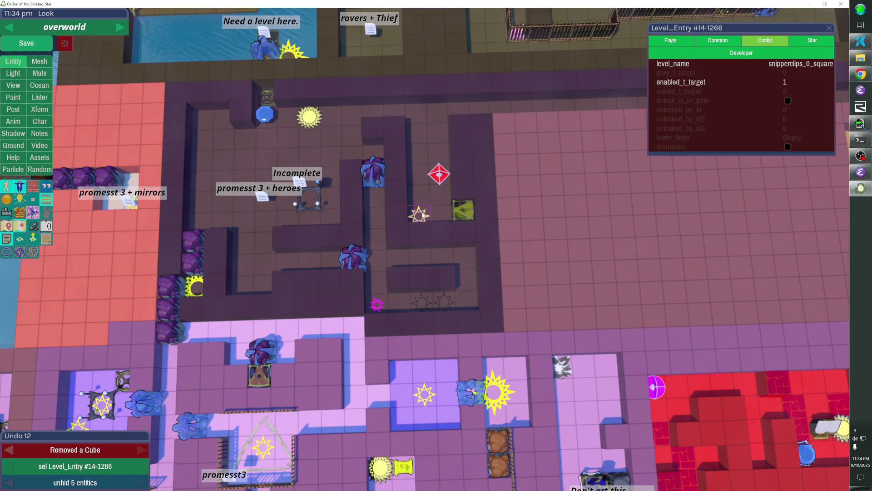
pyautogui.press('Delete')
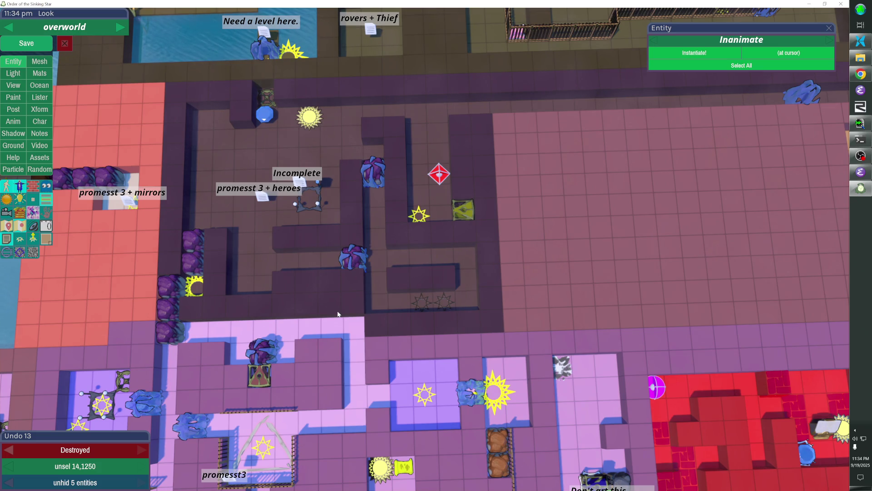
# - Toggle the red level-boundary grid on and off, leaving it hidden
pyautogui.press('g')
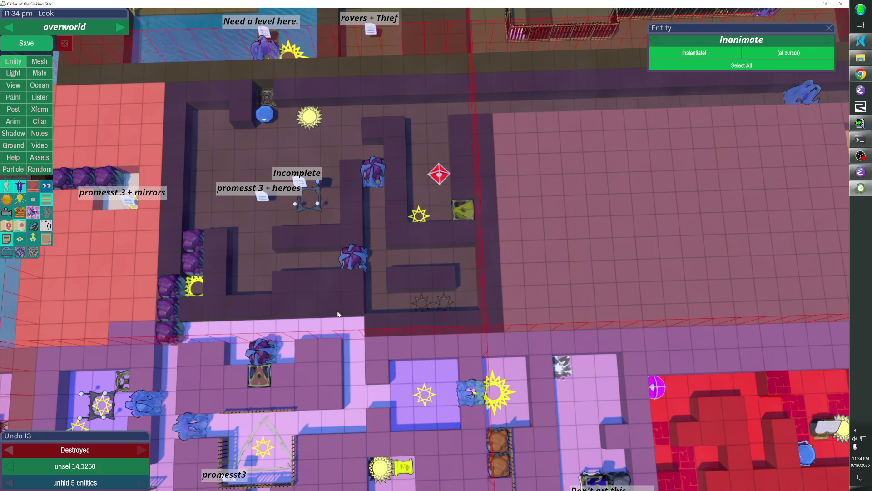
pyautogui.press('g')
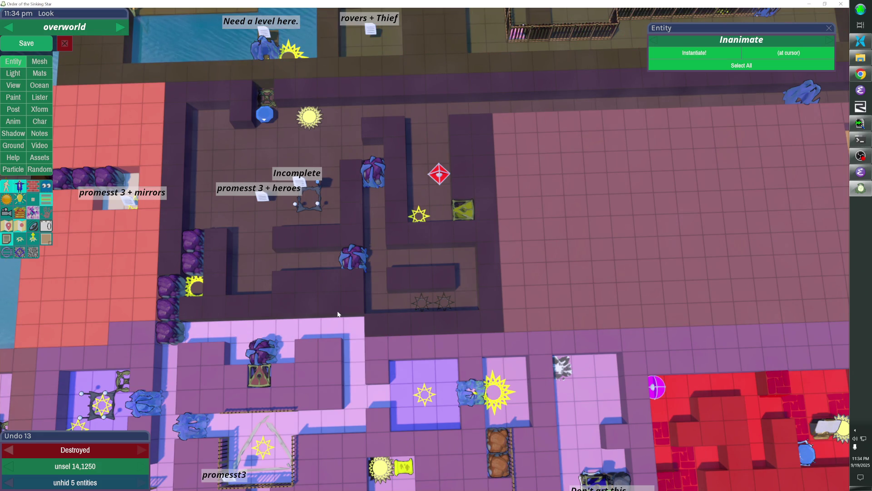
pyautogui.press('g')
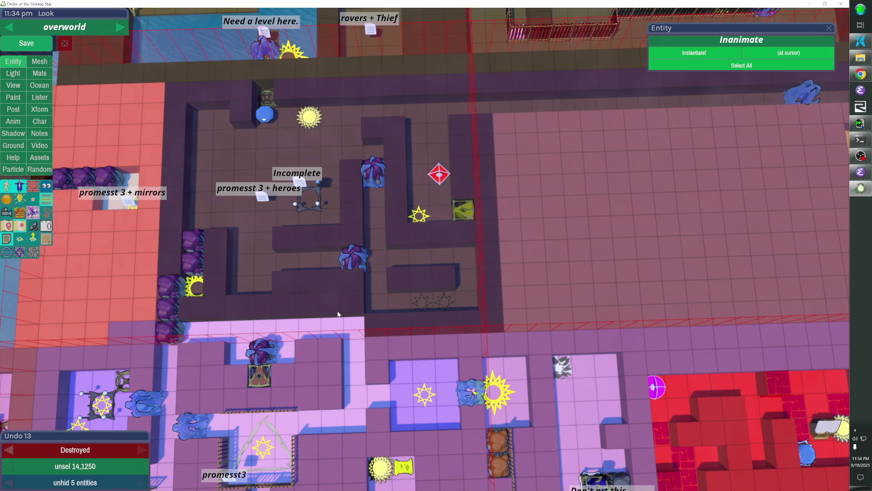
pyautogui.press('g')
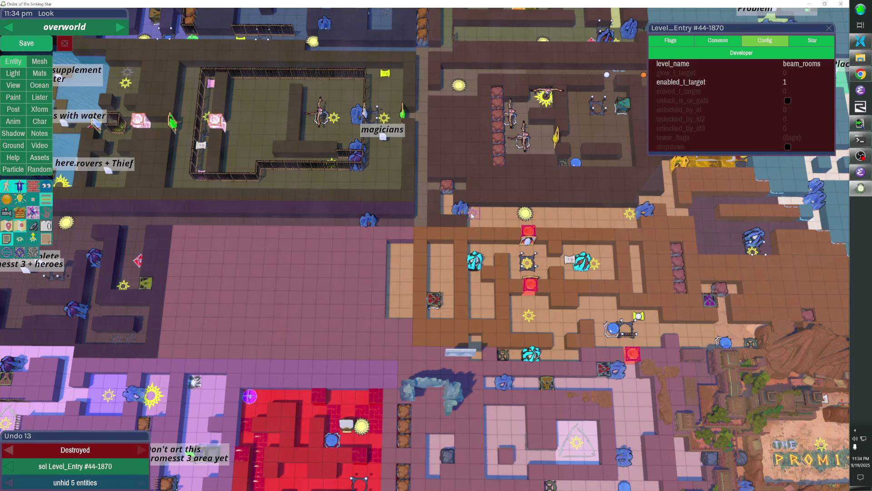
pyautogui.doubleClick(471, 217)
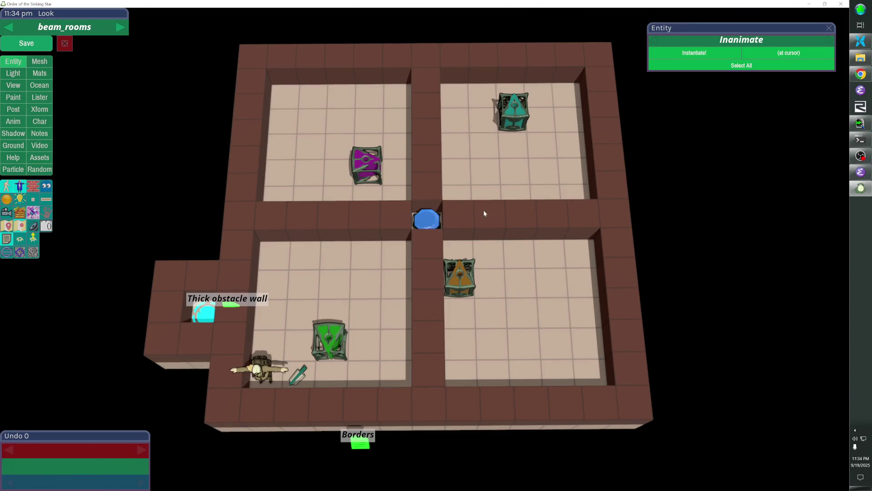
pyautogui.press('Escape')
pyautogui.doubleClick(635, 94)
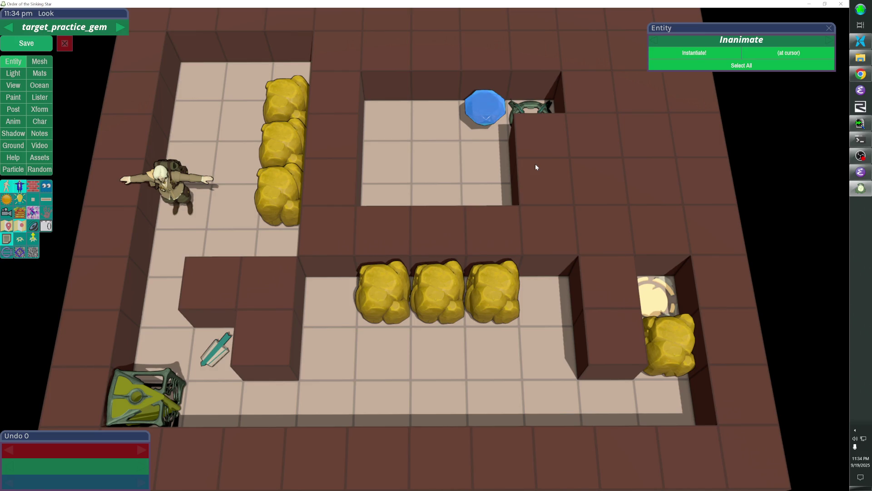
pyautogui.press('Escape')
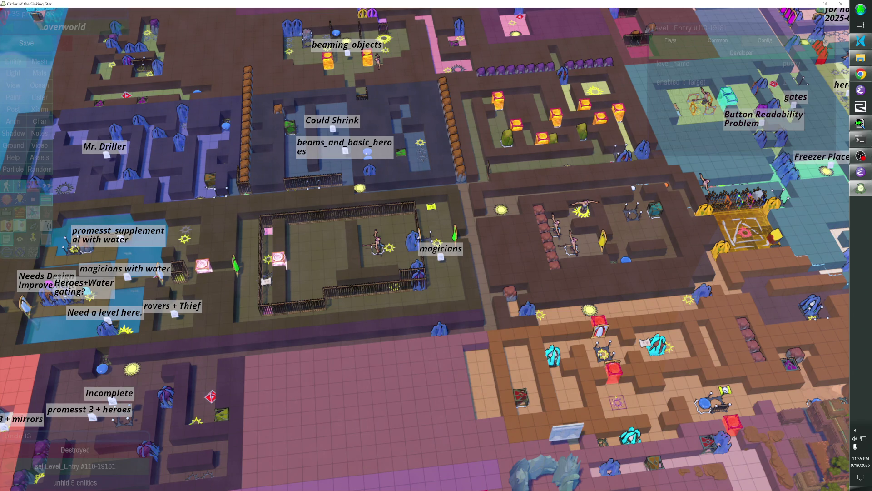
pyautogui.press('s')
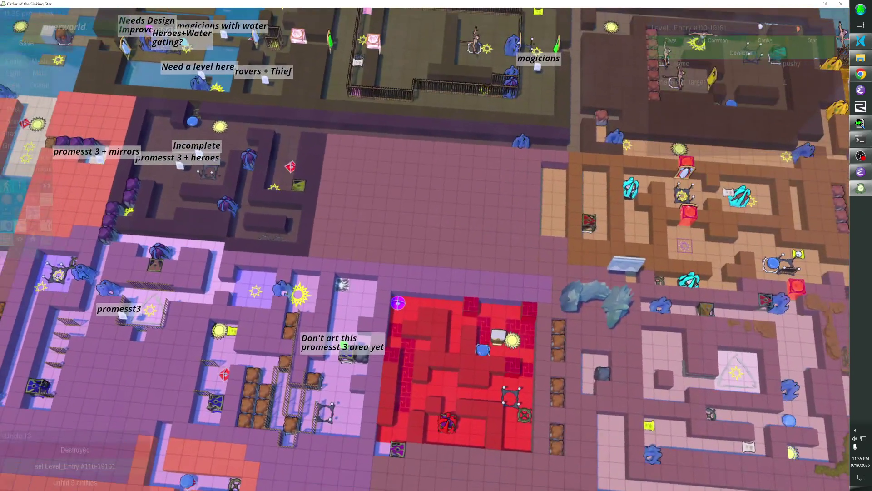
pyautogui.press('w')
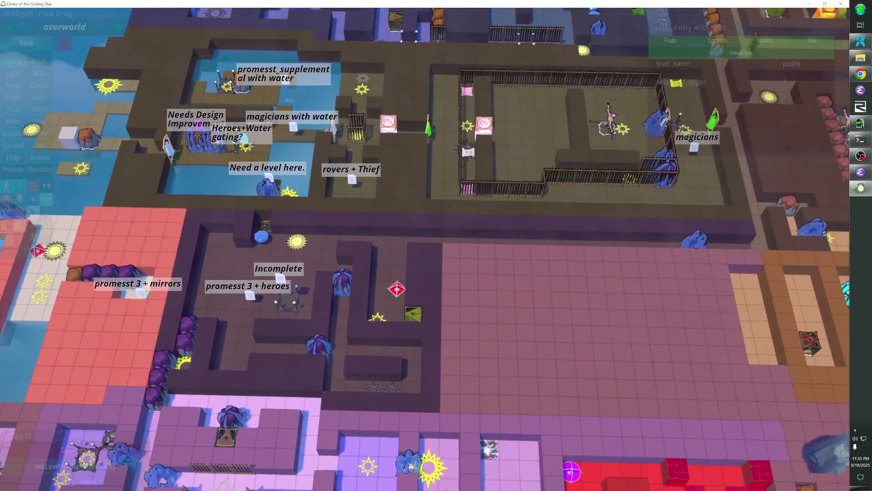
pyautogui.press('d')
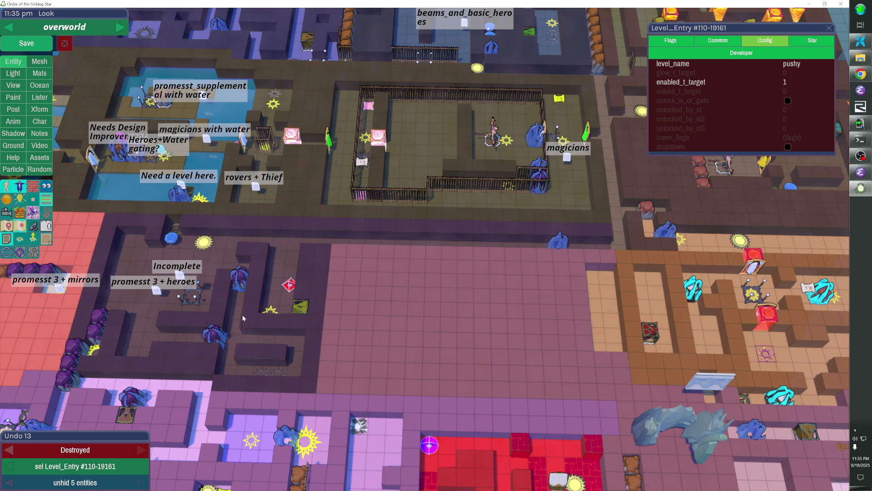
pyautogui.scroll(-5, 271, 305)
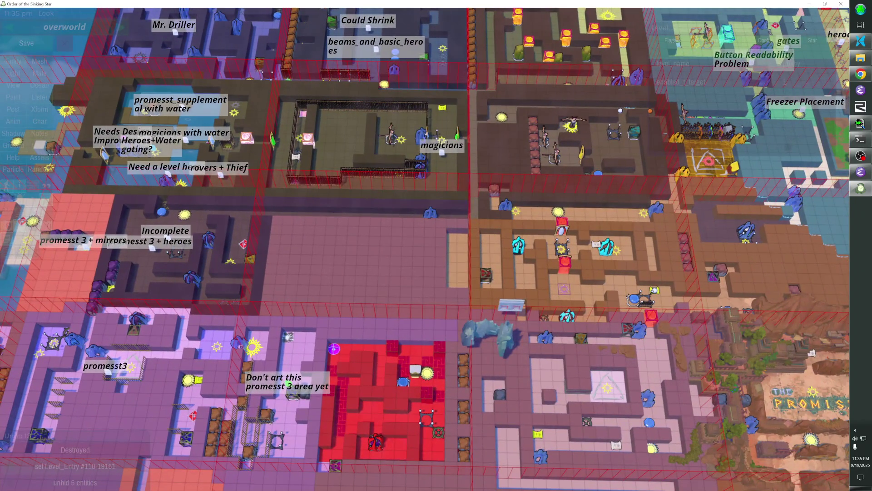
pyautogui.press('s')
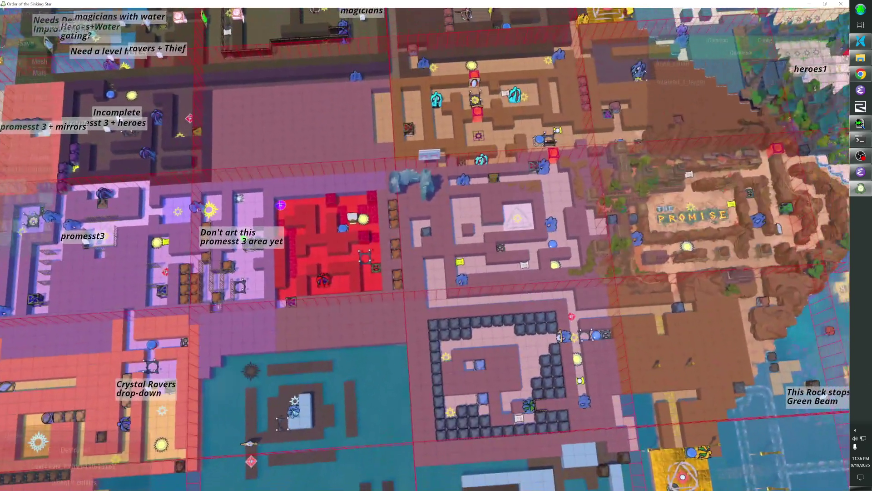
pyautogui.press('d')
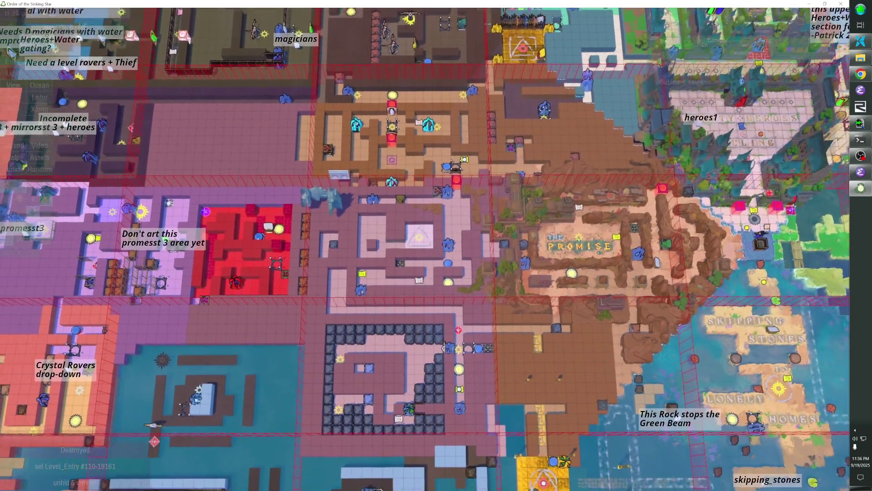
pyautogui.press('w')
pyautogui.press('w')
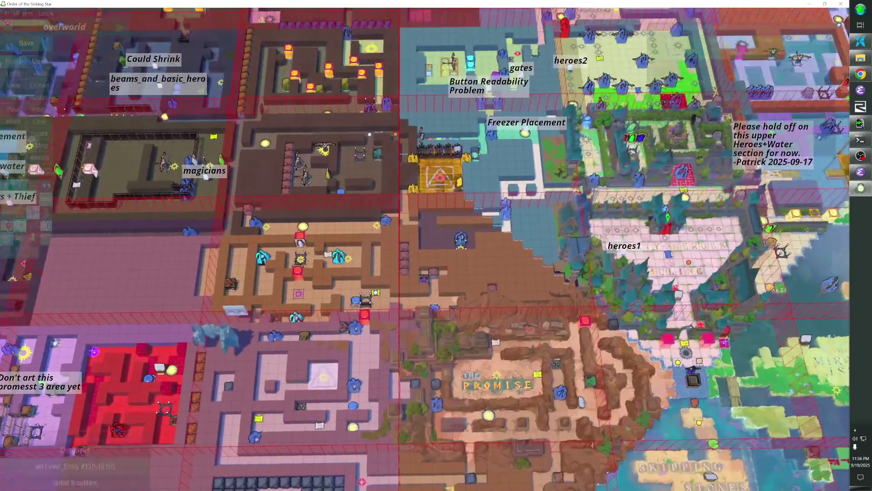
pyautogui.scroll(3, 436, 246)
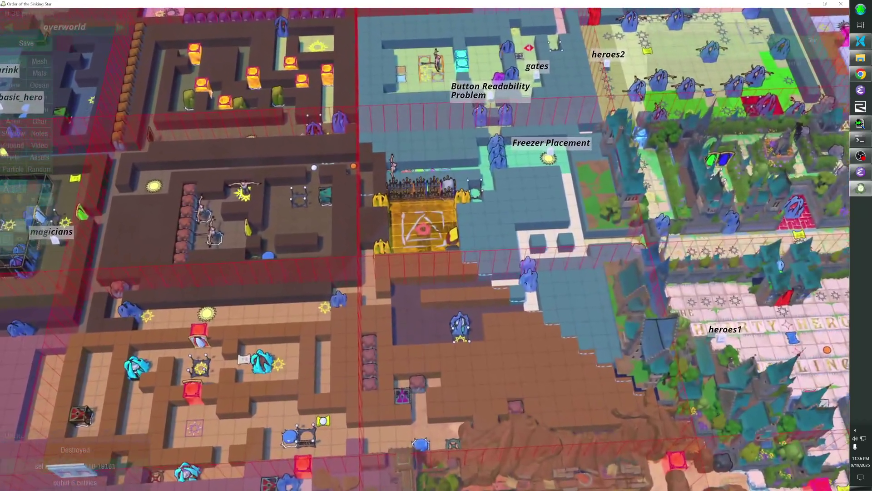
pyautogui.scroll(-3, 436, 246)
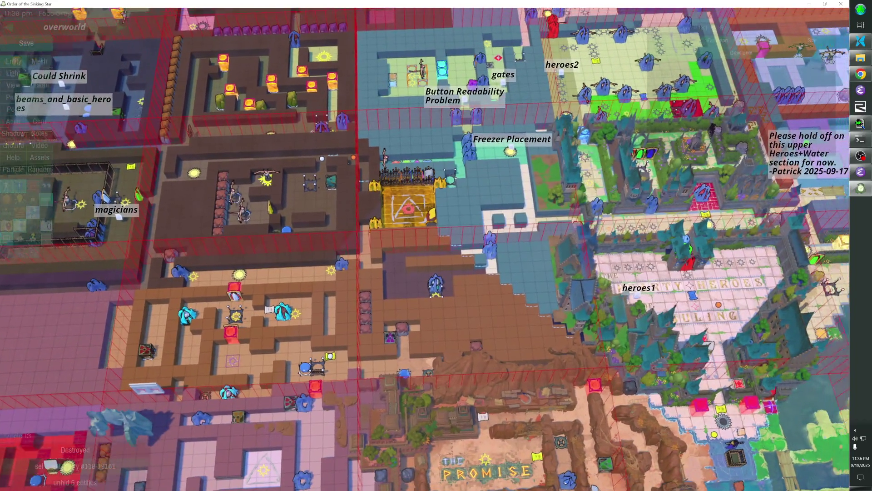
pyautogui.press('d')
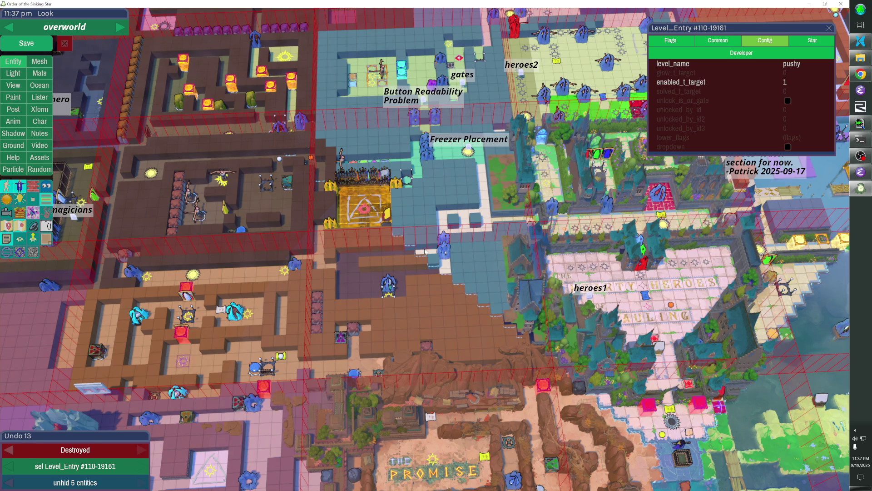
# - Hide the obstructing entities, remove a maze wall cube, and add cubes beside the hole
pyautogui.press('Escape')
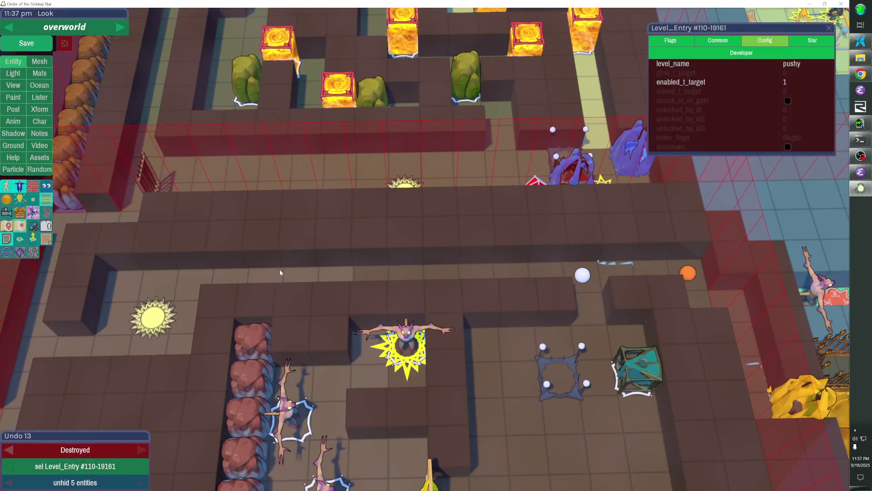
pyautogui.press('h')
pyautogui.press('h')
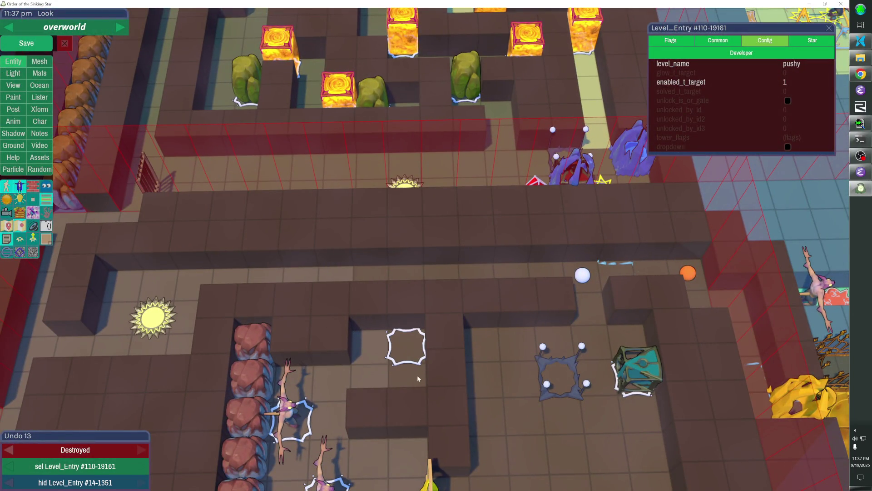
pyautogui.press('h')
pyautogui.hotkey('shift', 'h')
pyautogui.press('h')
pyautogui.press('h')
pyautogui.click(415, 379)
pyautogui.click(415, 379)
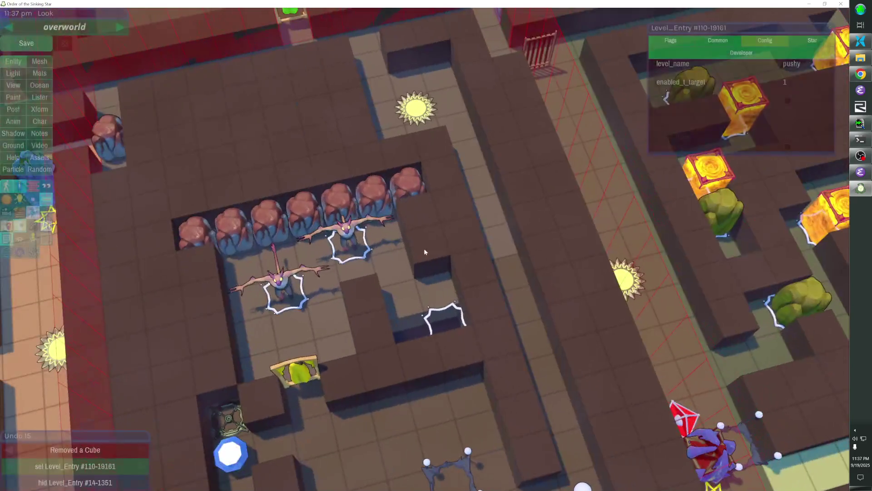
pyautogui.click(419, 376)
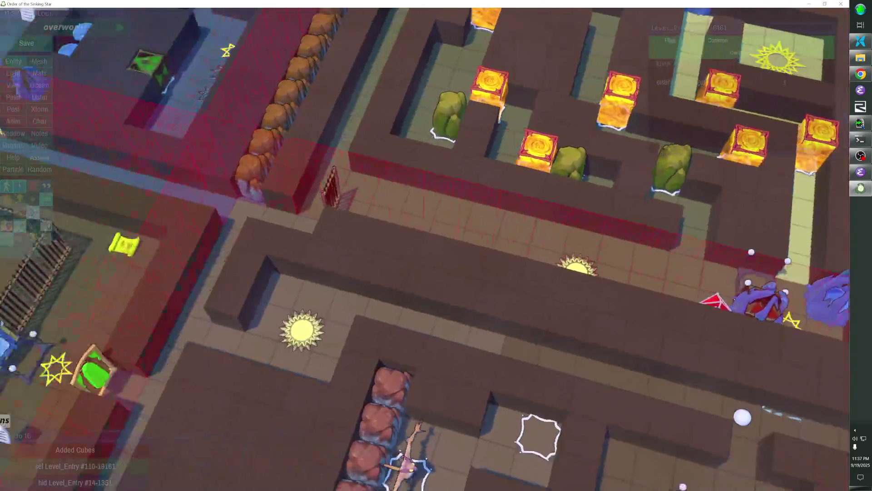
# - Fill the dark pit beside the maze with cubes
pyautogui.press('d')
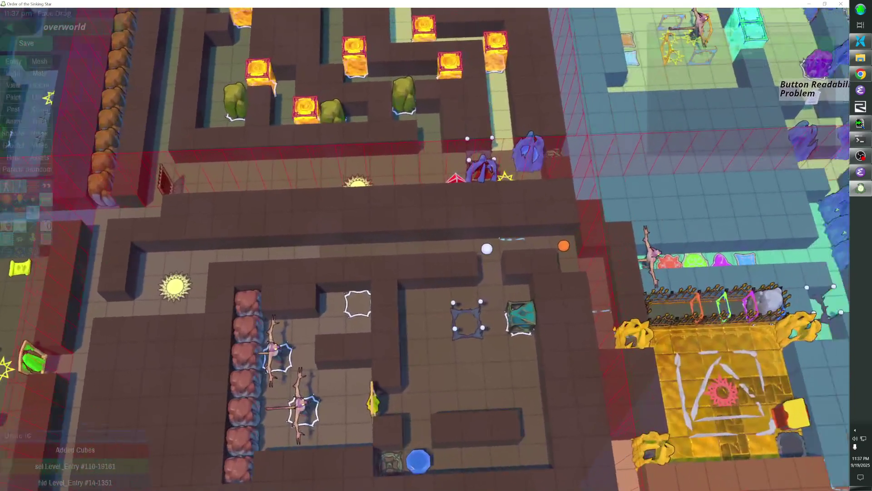
pyautogui.press('e')
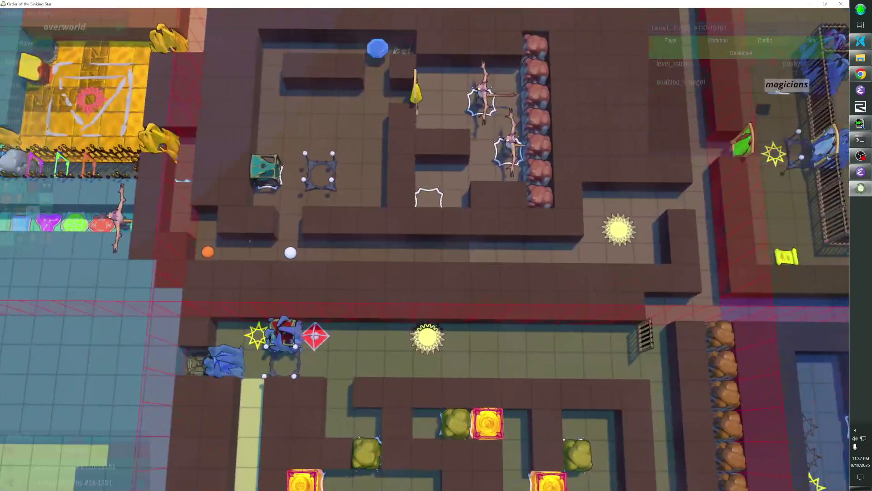
pyautogui.press('d')
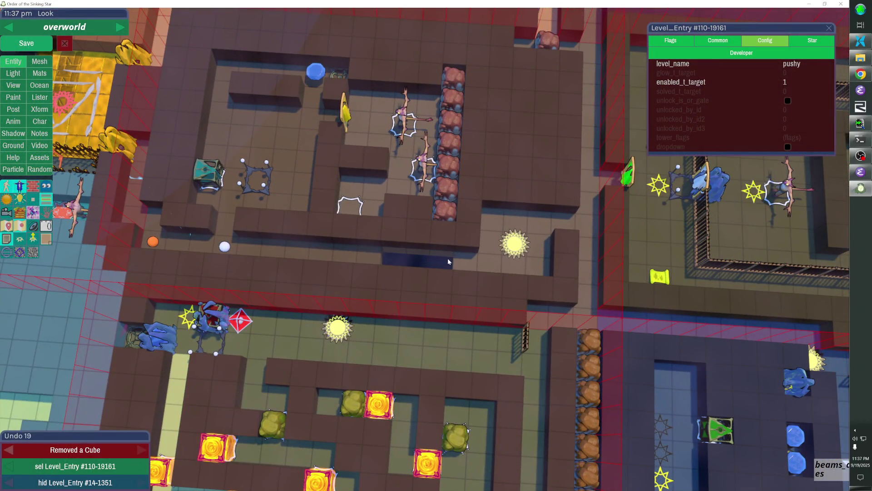
pyautogui.press('e')
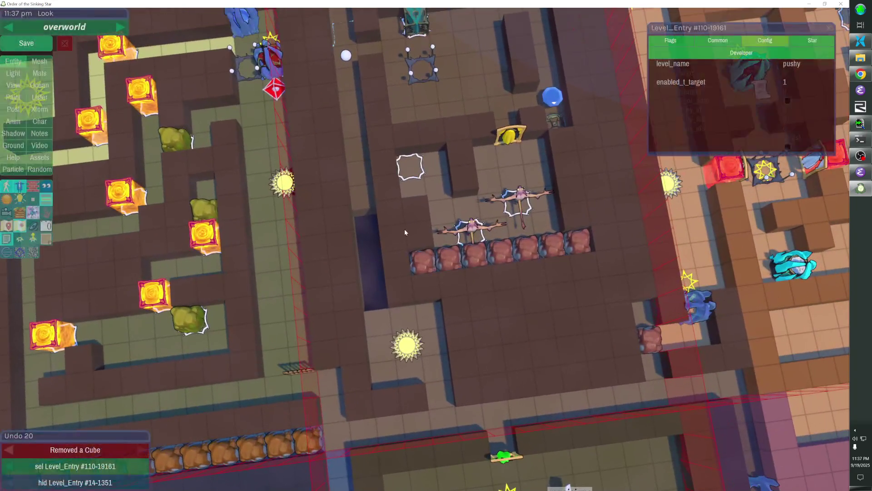
pyautogui.moveTo(371, 215); pyautogui.dragTo(373, 308)
pyautogui.press('e')
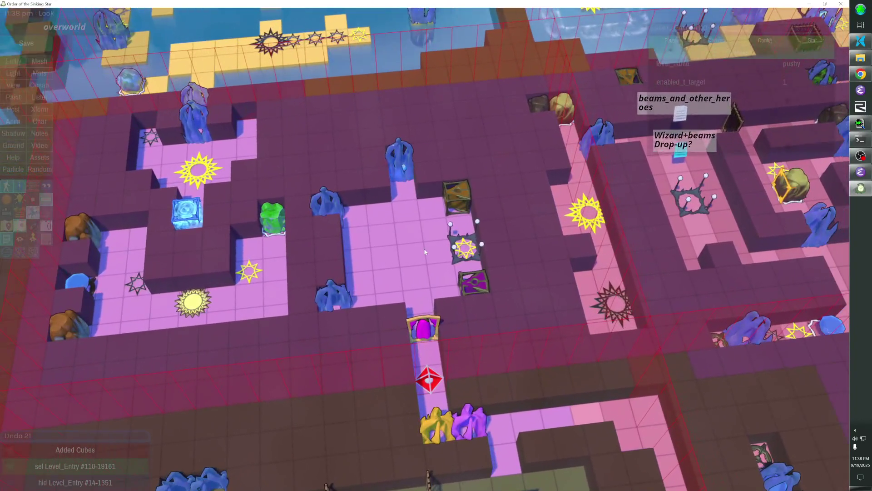
# - Select the bardy start marker, save the overworld, and run 'go bardy' in the console
pyautogui.click(428, 380)
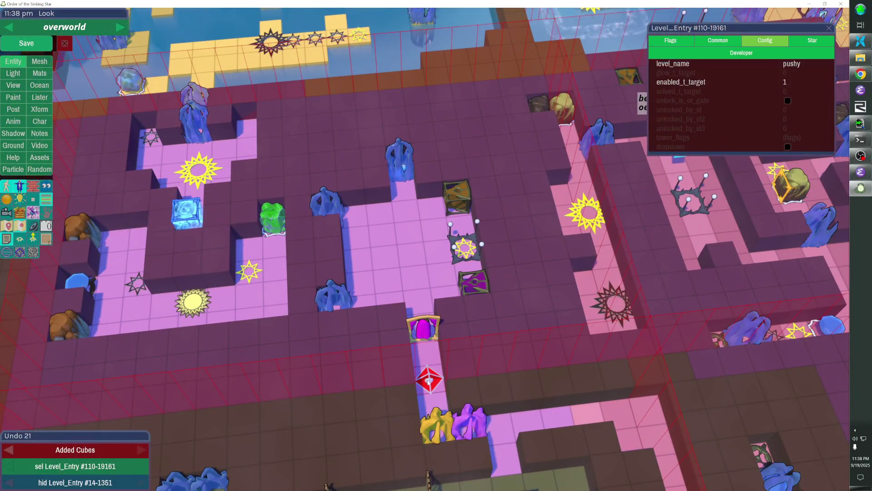
pyautogui.click(31, 44)
pyautogui.press('`')
pyautogui.write('go bardy')
pyautogui.press('Return')
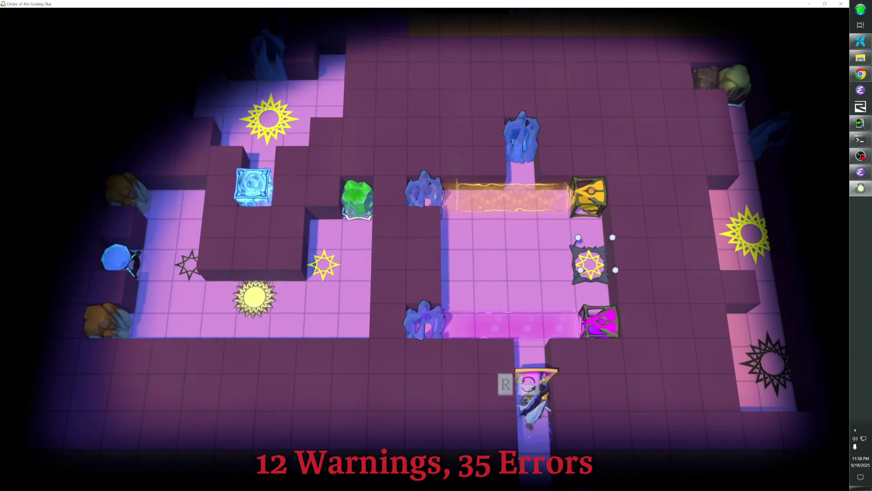
# - Walk the bard onto the level star, enter the courtyard level, and open the pause menu
pyautogui.press('Right')
pyautogui.press('Up')
pyautogui.press('v')
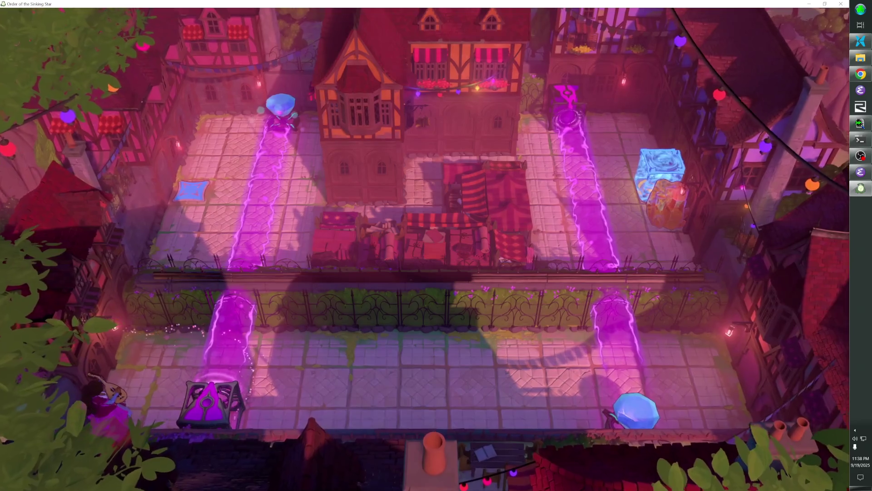
pyautogui.press('Right')
pyautogui.press('Right')
pyautogui.press('Right')
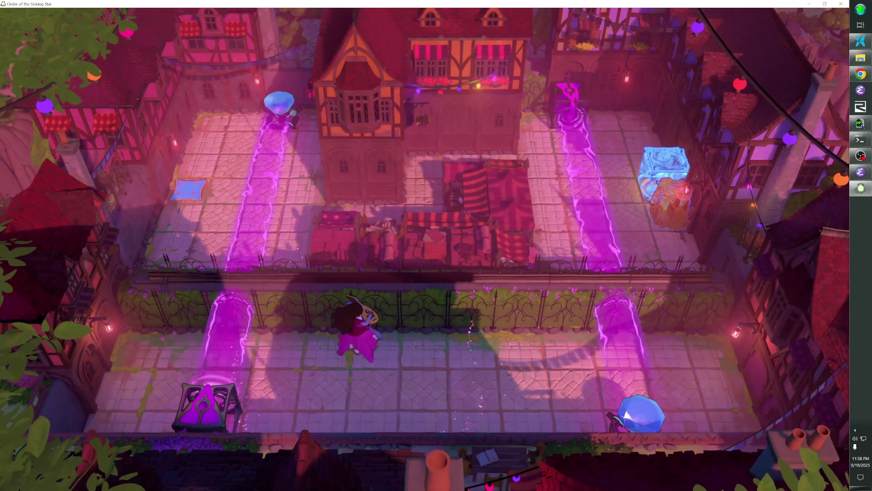
pyautogui.press('Left')
pyautogui.press('Left')
pyautogui.press('Escape')
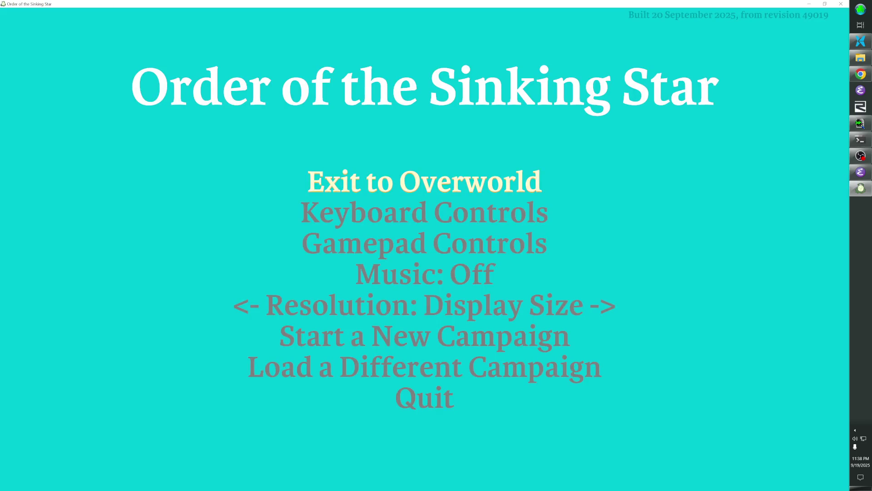
# - Leave the pause menu, activate the orange star tile, and shatter the blue crystals
pyautogui.press('Return')
pyautogui.press('Left')
pyautogui.press('Left')
pyautogui.press('Left')
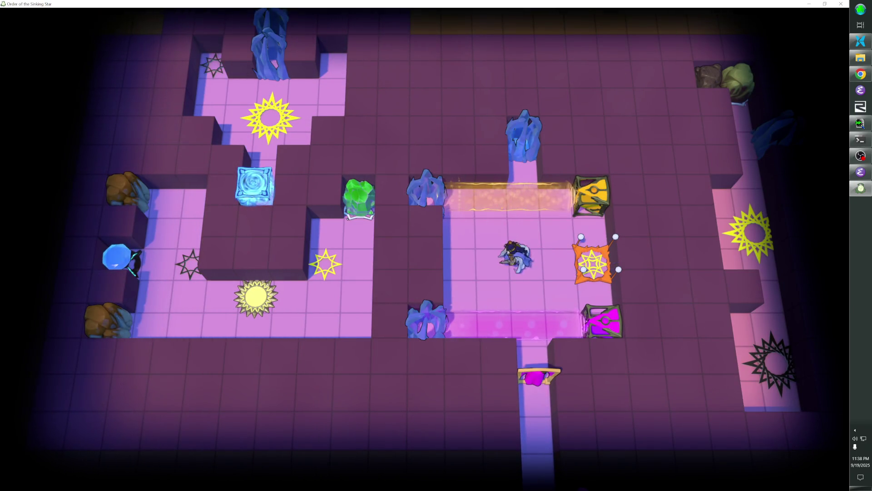
pyautogui.press('Right')
pyautogui.press('Right')
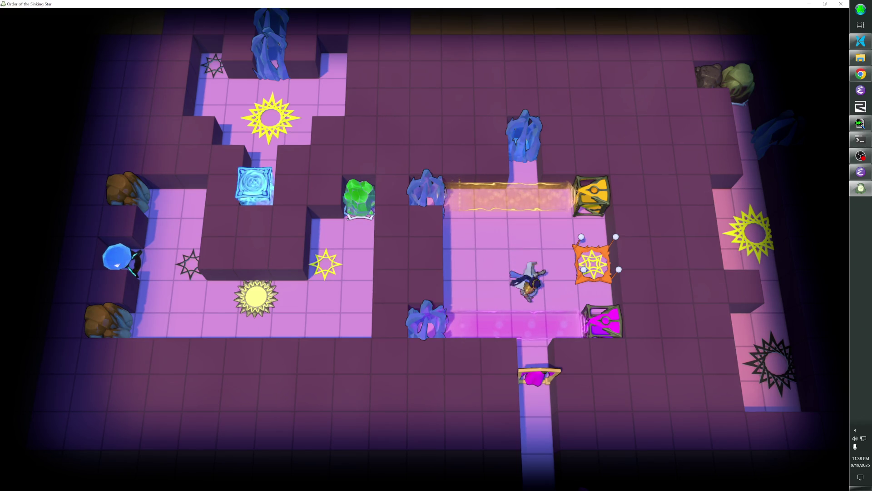
pyautogui.press('Up')
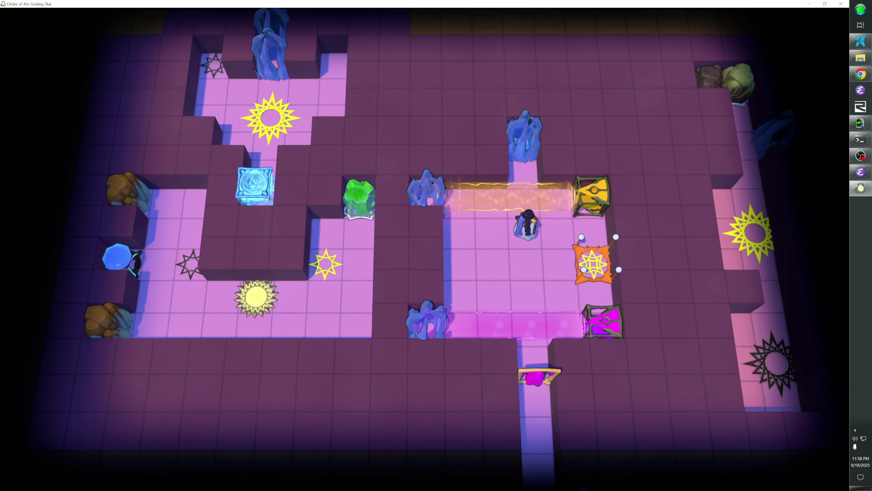
pyautogui.press('Left')
pyautogui.press('Right')
pyautogui.press('Down')
pyautogui.press('Right')
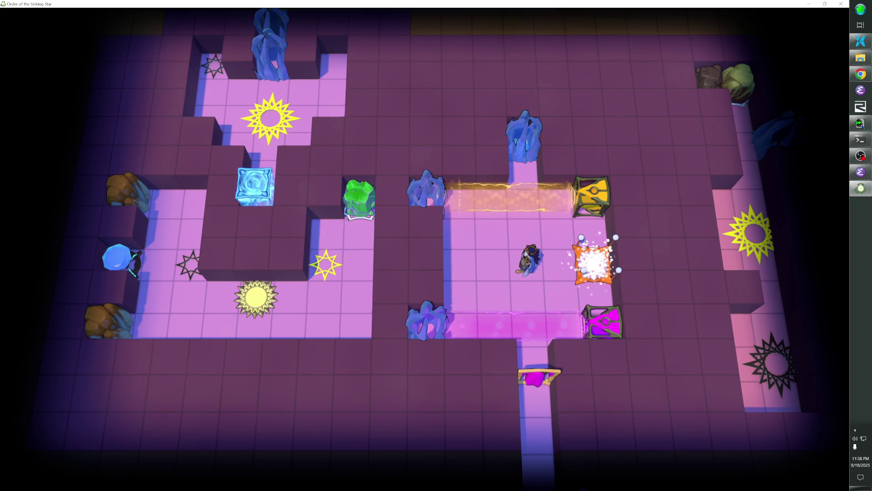
pyautogui.press('Left')
pyautogui.press('Left')
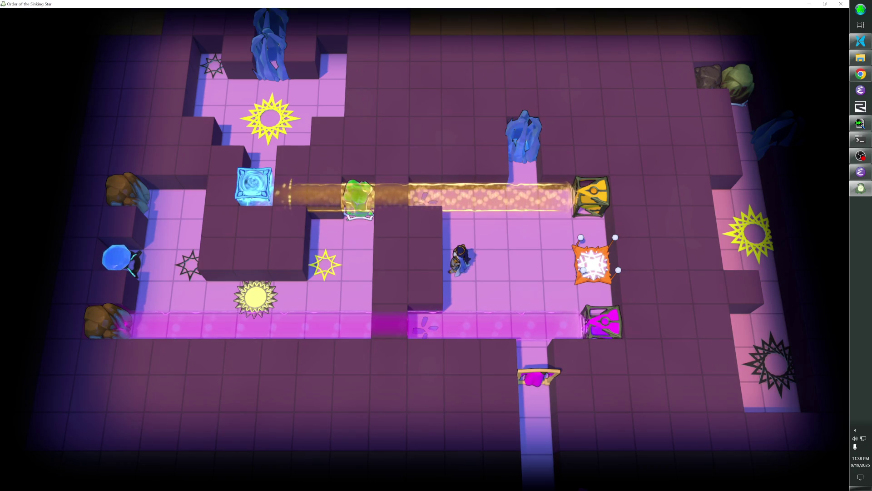
# - Walk the bard through the magenta beam, up to the yellow beam, and back
pyautogui.press('Right')
pyautogui.press('Down')
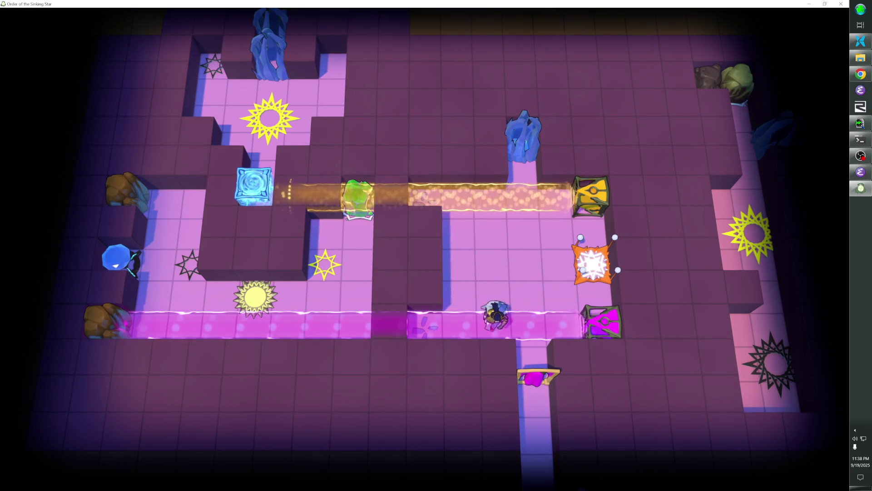
pyautogui.press('Left')
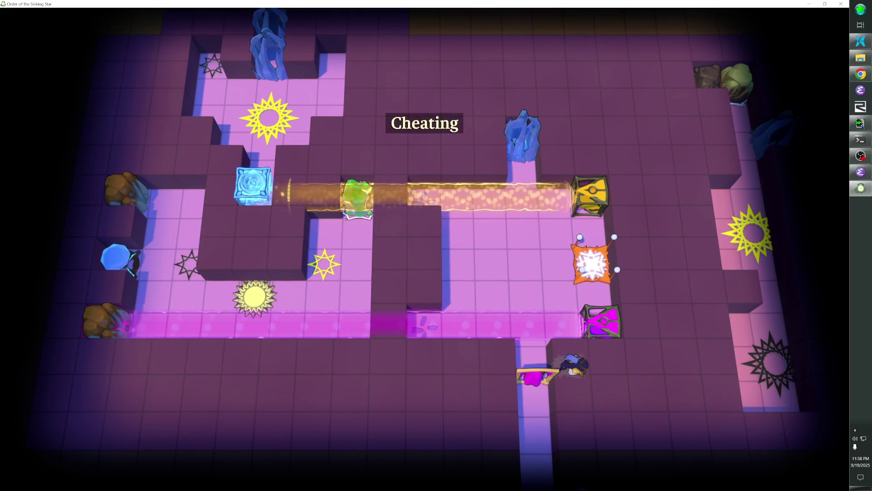
pyautogui.press('Down')
pyautogui.press('Up')
pyautogui.press('Up')
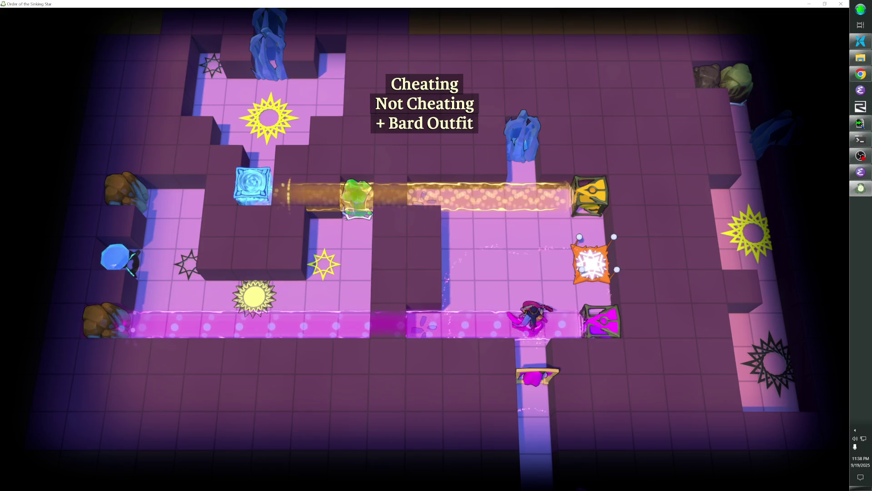
pyautogui.press('Up')
pyautogui.press('Up')
pyautogui.press('Left')
pyautogui.press('Left')
pyautogui.press('Up')
pyautogui.press('Left')
pyautogui.press('Down')
pyautogui.press('Down')
pyautogui.press('Down')
pyautogui.press('Left')
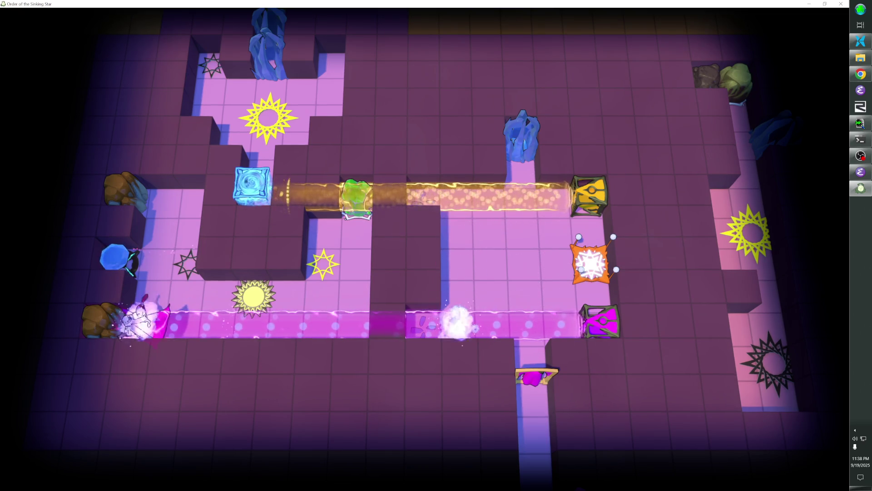
# - Walk past the sun onto the star tile and push the green slime off the yellow star
pyautogui.press('Up')
pyautogui.press('Right')
pyautogui.press('Right')
pyautogui.press('Right')
pyautogui.press('Up')
pyautogui.press('Right')
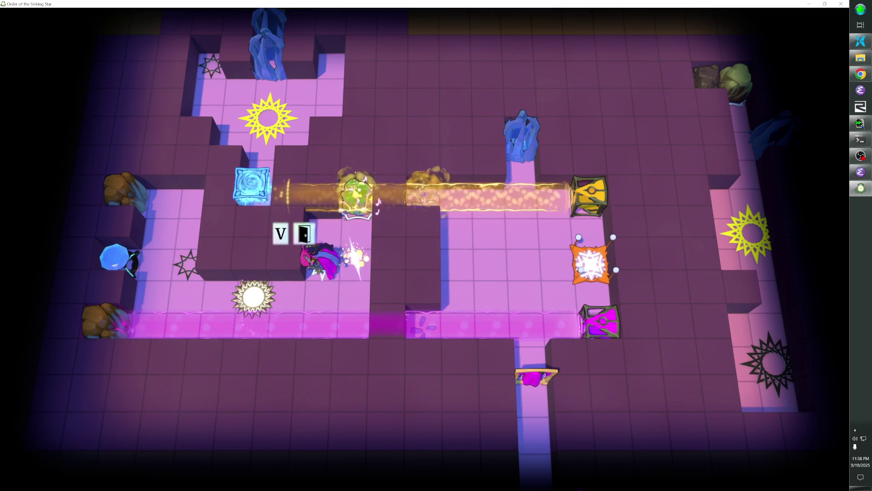
pyautogui.press('space')
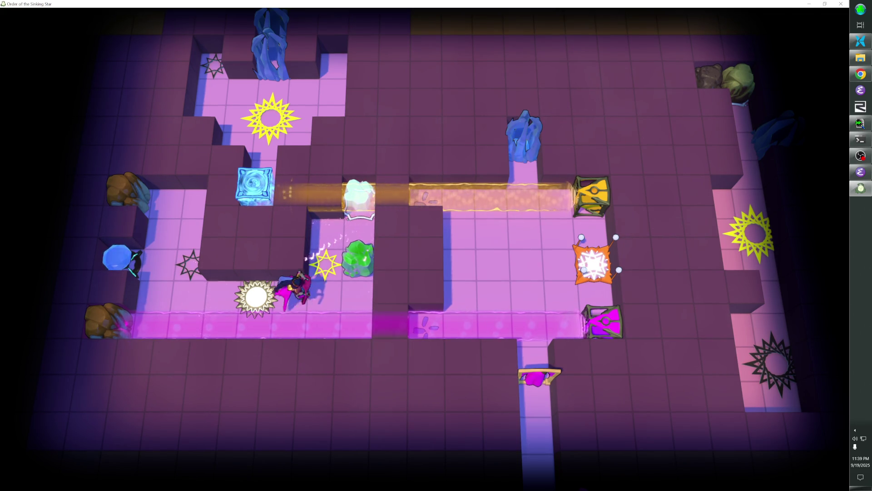
# - Cross the star tiles to the white sun tile and push the green slime up and right
pyautogui.press('Down')
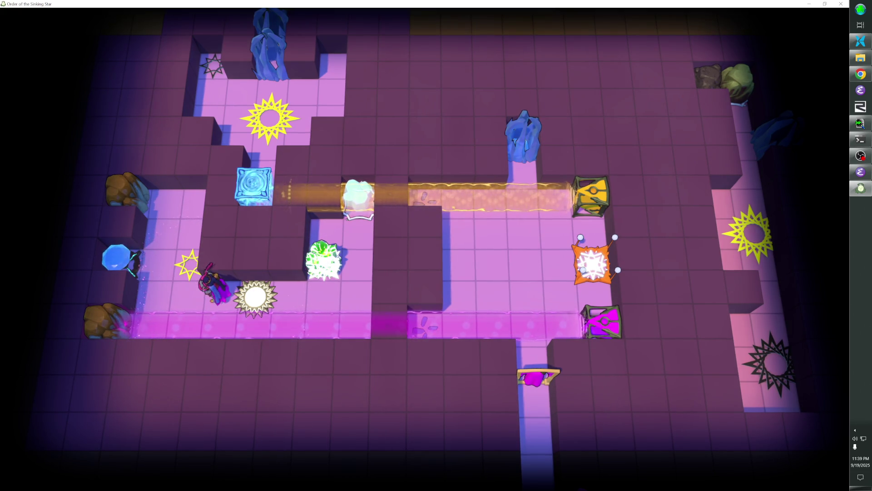
pyautogui.press('Left')
pyautogui.press('Up')
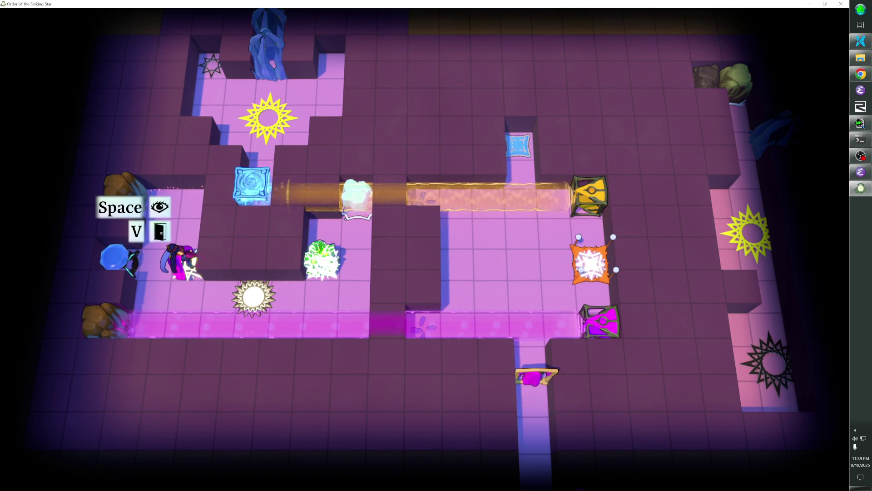
pyautogui.press('Down')
pyautogui.press('Right')
pyautogui.press('Right')
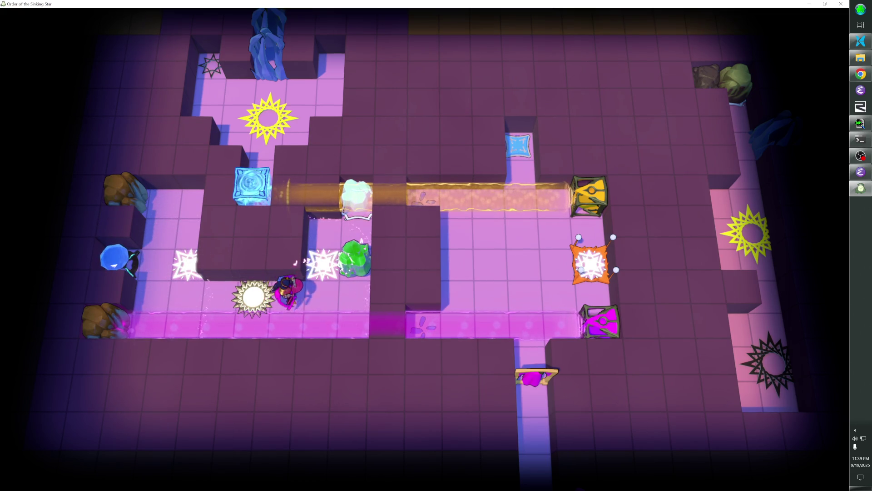
pyautogui.press('Right')
pyautogui.press('Right')
pyautogui.press('Up')
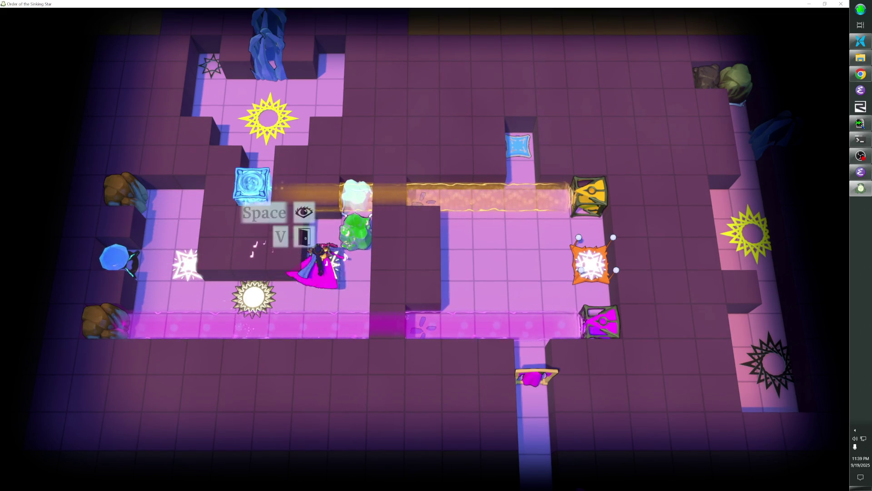
# - Push the green slime along the magenta beam row and up into the yellow beam
pyautogui.press('Down')
pyautogui.press('Down')
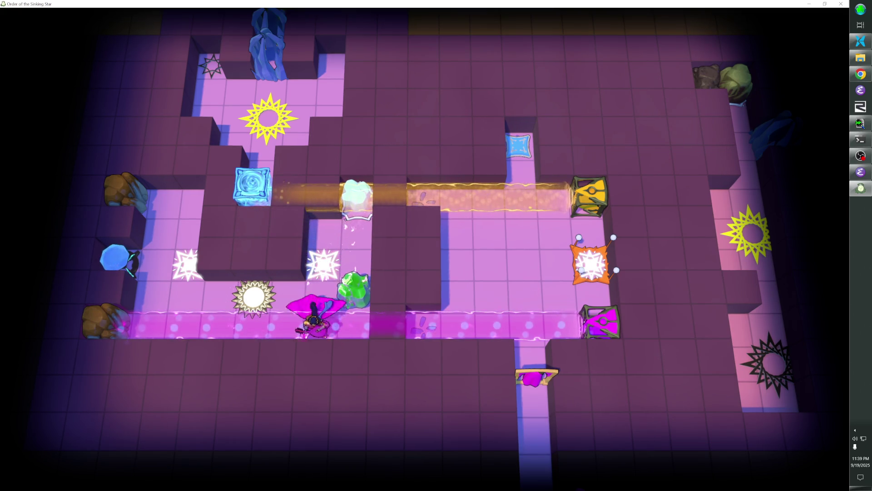
pyautogui.press('Right')
pyautogui.press('Right')
pyautogui.press('Right')
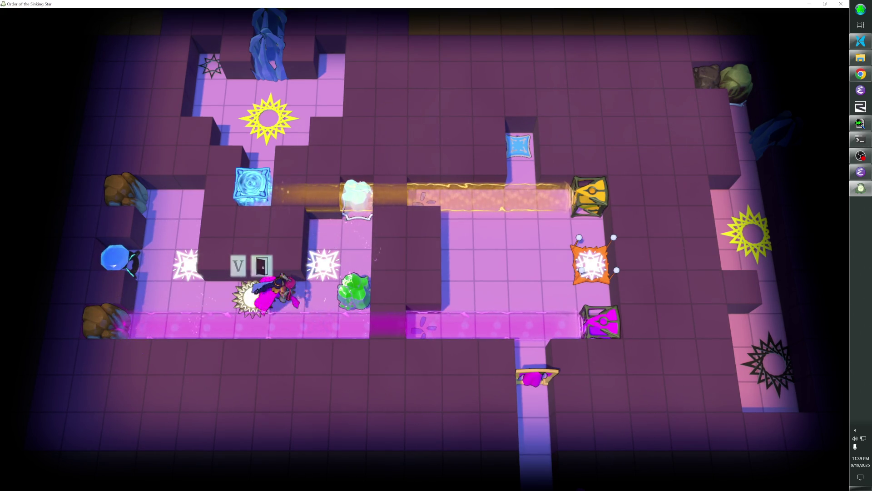
pyautogui.press('Left')
pyautogui.press('Left')
pyautogui.press('Left')
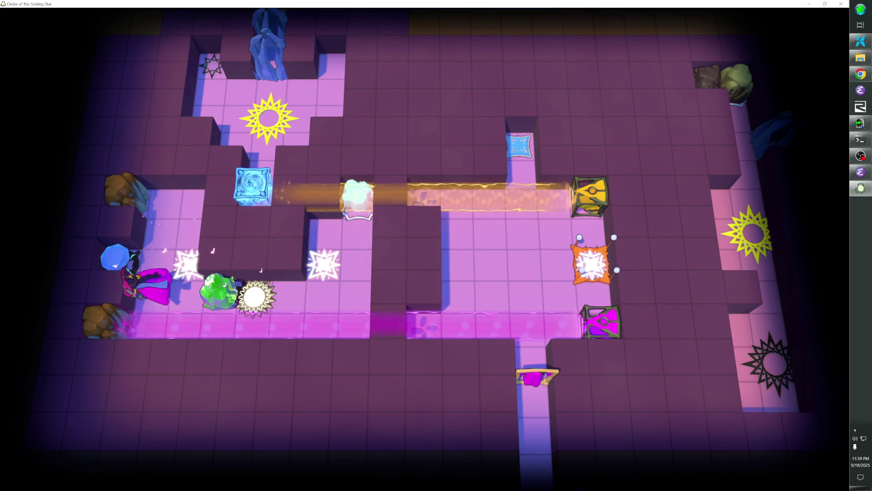
pyautogui.press('Right')
pyautogui.press('Right')
pyautogui.press('Right')
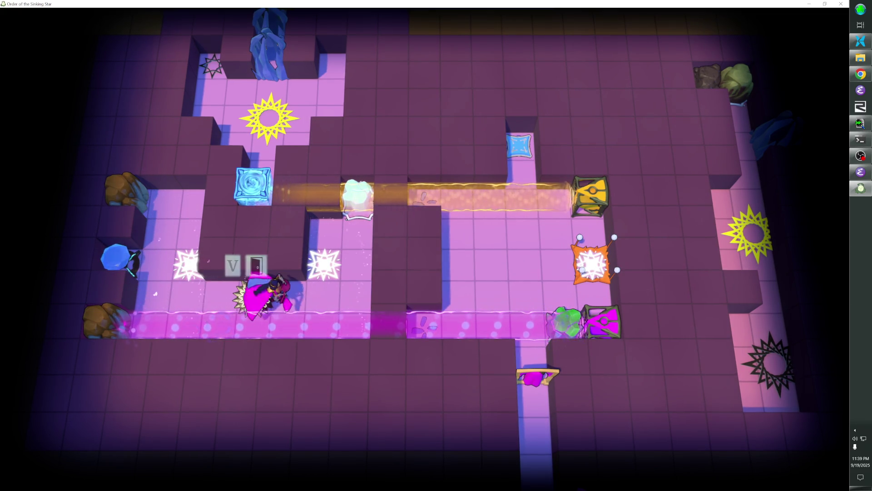
pyautogui.press('Up')
pyautogui.press('Up')
pyautogui.press('Up')
pyautogui.press('Down')
pyautogui.press('Down')
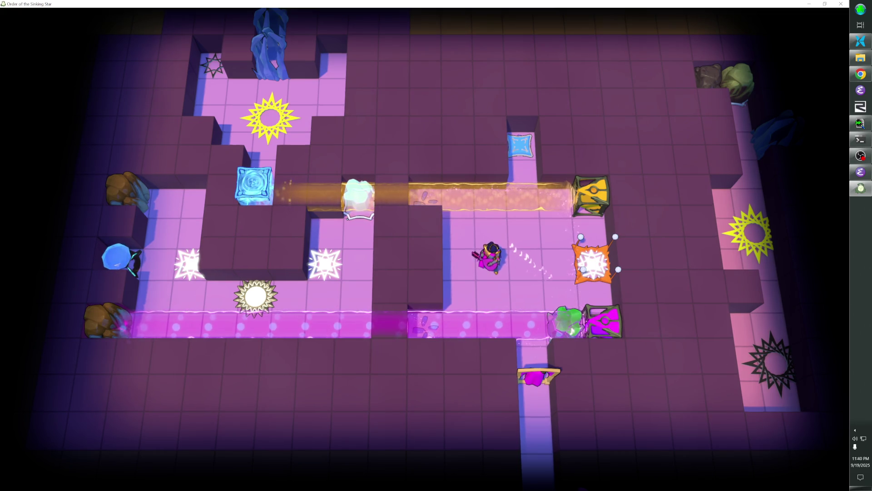
pyautogui.press('Down')
pyautogui.press('Down')
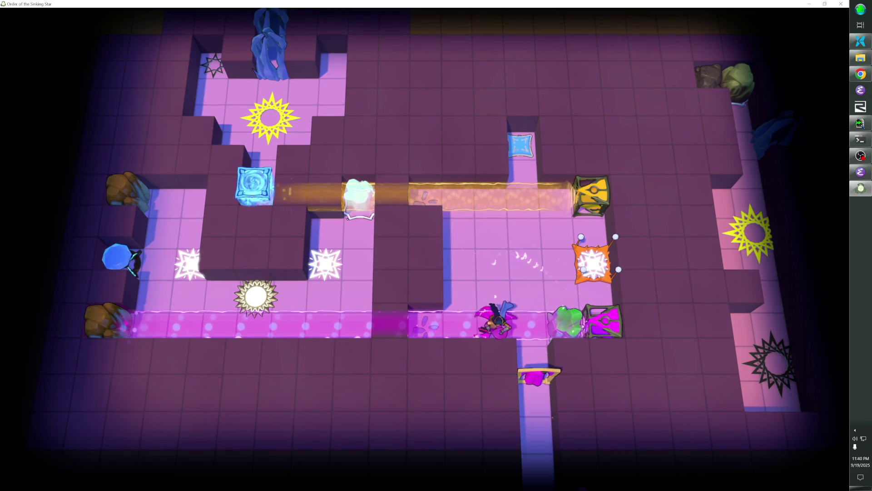
pyautogui.press('Up')
pyautogui.press('Up')
pyautogui.press('Up')
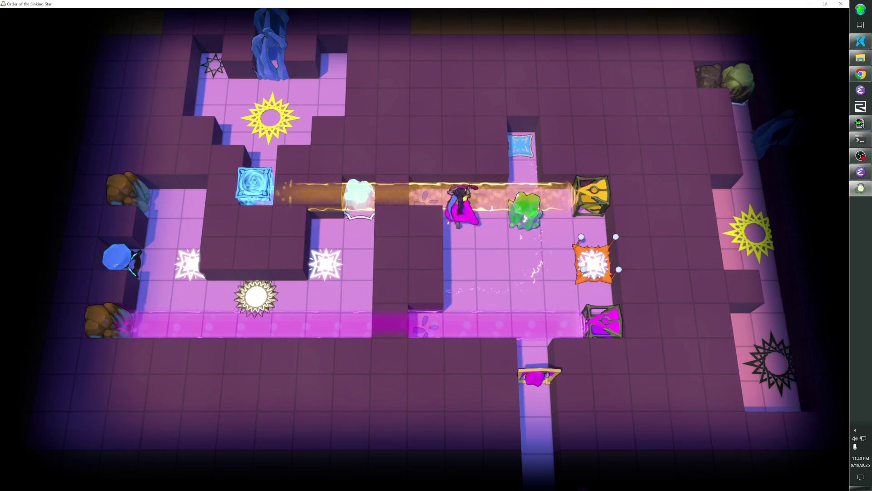
pyautogui.press('Down')
pyautogui.press('Right')
pyautogui.press('Right')
pyautogui.press('Up')
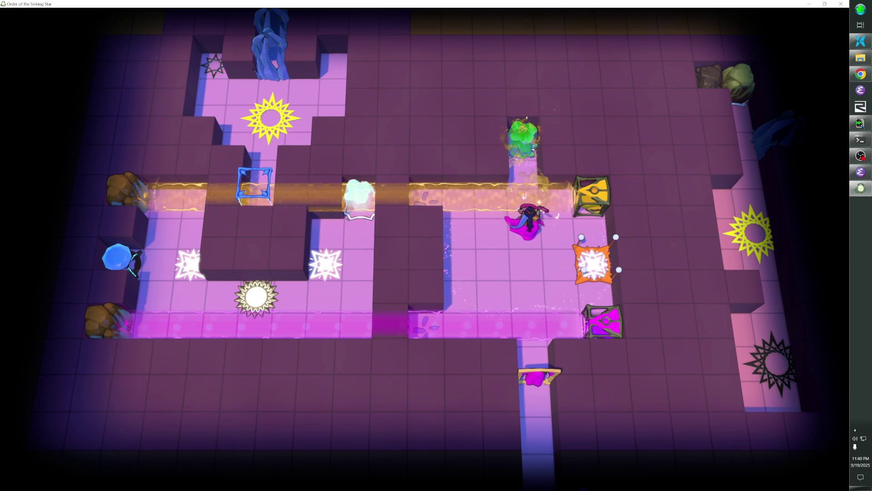
pyautogui.press('Up')
# - Rewind the recent moves and try pushing the slime off the star, undoing the attempts
pyautogui.press('r')
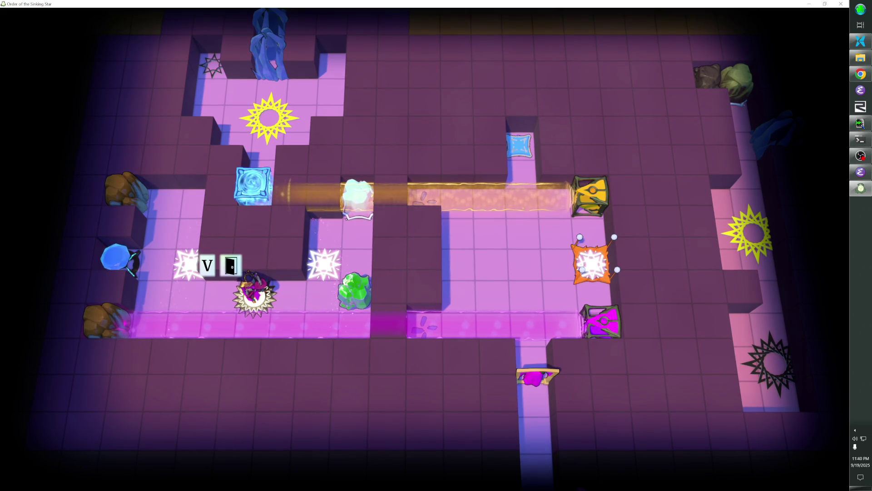
pyautogui.press('Left')
pyautogui.press('Left')
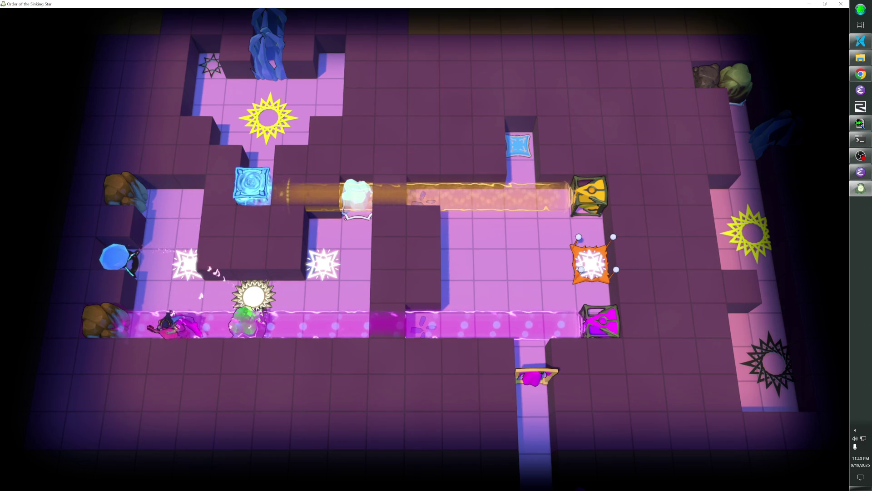
pyautogui.press('Right')
pyautogui.press('Right')
pyautogui.press('Right')
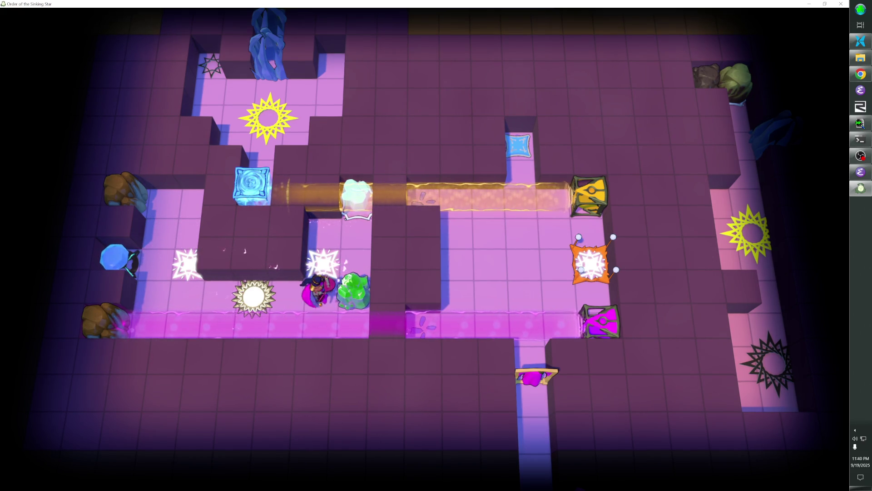
pyautogui.press('z')
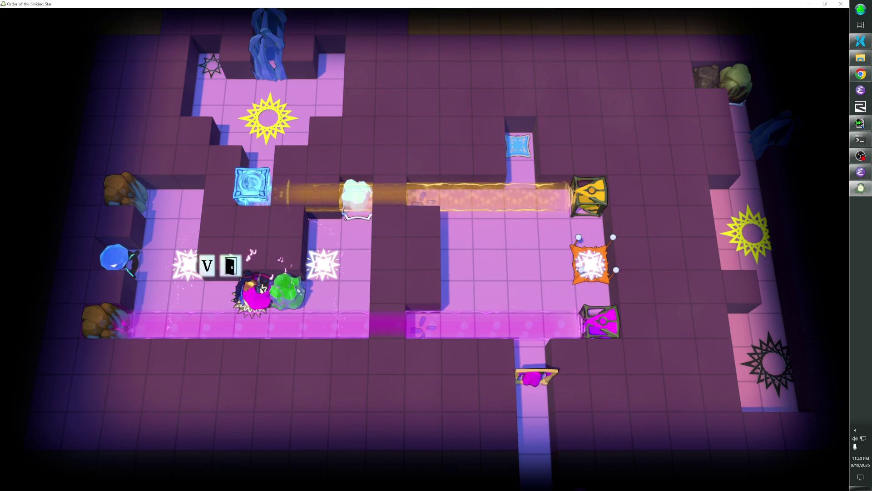
pyautogui.press('Right')
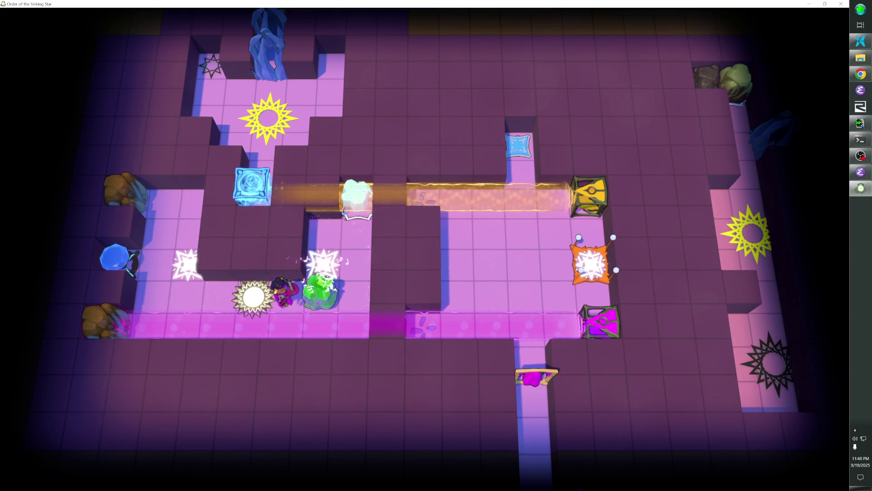
pyautogui.press('z')
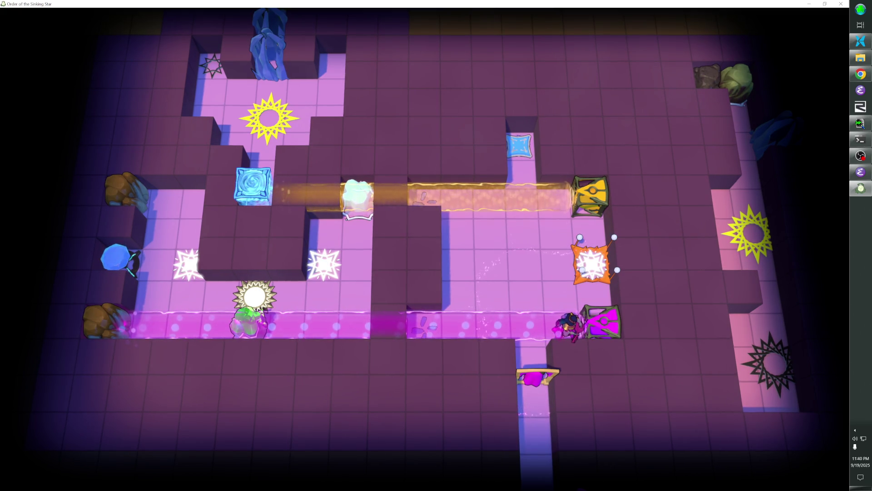
pyautogui.press('z')
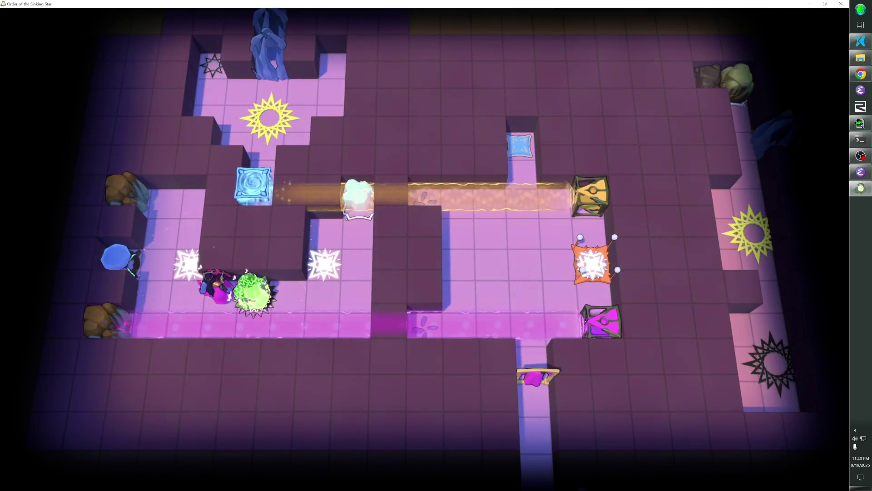
# - Push the green slime up to the orange beam and walk the wizard out of the room
pyautogui.press('Right')
pyautogui.press('Right')
pyautogui.press('Up')
pyautogui.press('Up')
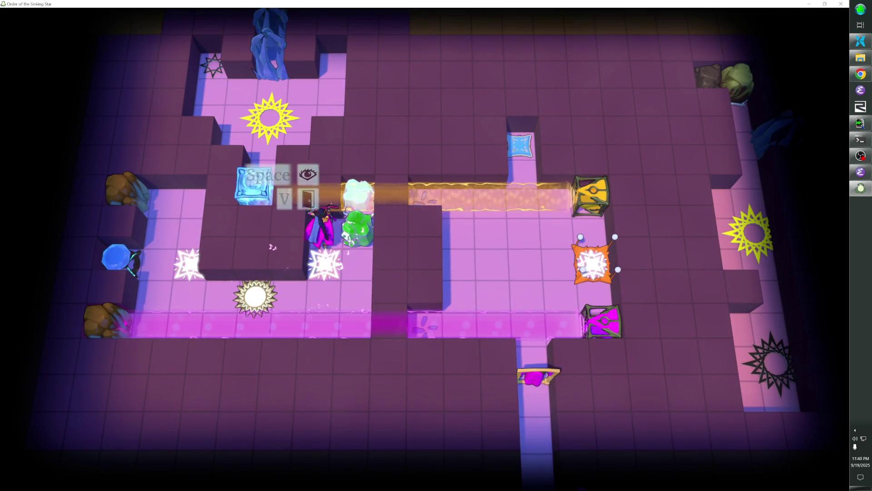
pyautogui.press('Down')
pyautogui.press('Down')
pyautogui.press('Down')
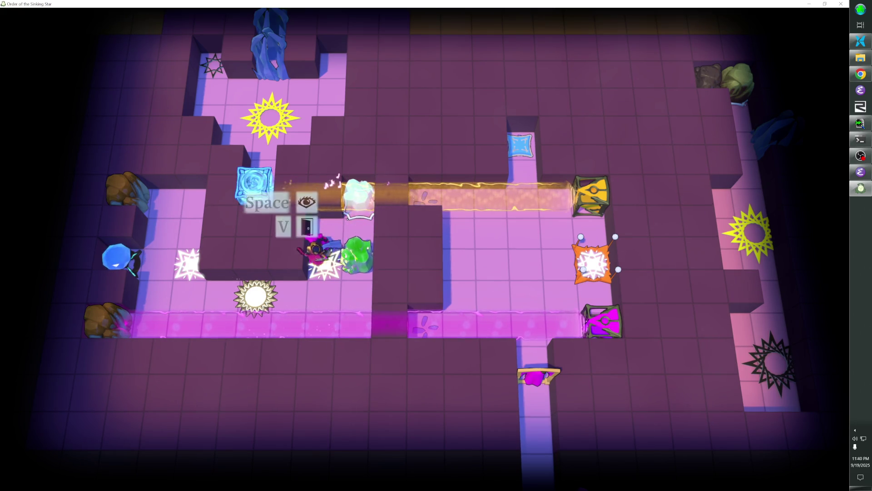
pyautogui.press('Left')
pyautogui.press('Down')
pyautogui.press('Down')
pyautogui.press('Down')
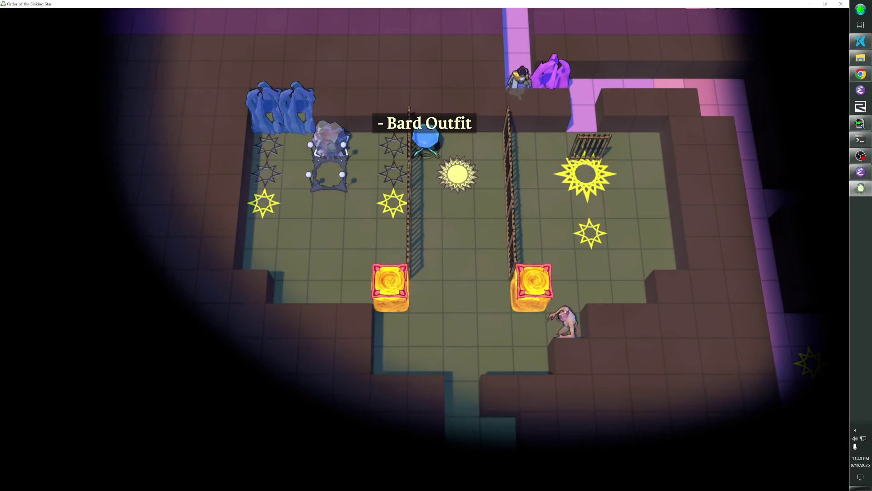
# - Return to the pink room and step on the orange tile to collect the Bard Outfit
pyautogui.press('Up')
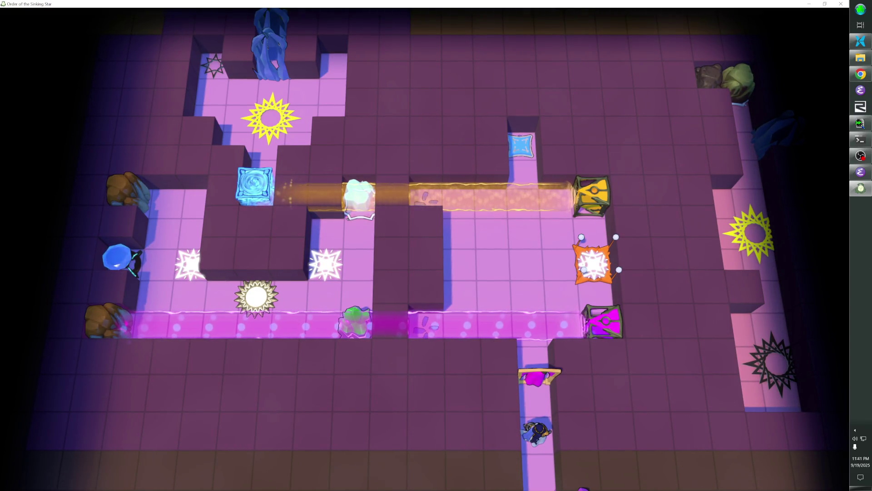
pyautogui.press('Up')
pyautogui.press('Up')
pyautogui.press('Up')
pyautogui.press('Right')
pyautogui.press('Right')
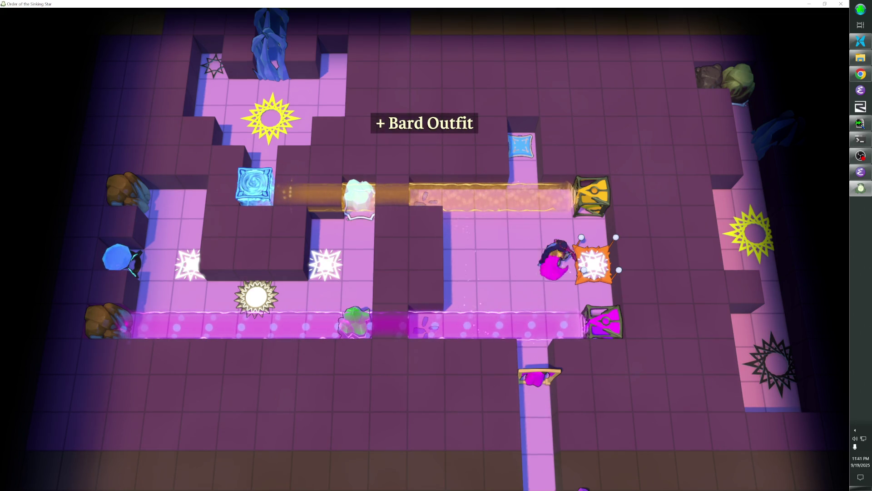
pyautogui.press('Left')
pyautogui.press('Left')
pyautogui.press('Left')
pyautogui.press('Down')
pyautogui.press('Down')
pyautogui.press('Right')
pyautogui.press('Right')
pyautogui.press('Right')
pyautogui.press('Up')
pyautogui.press('Up')
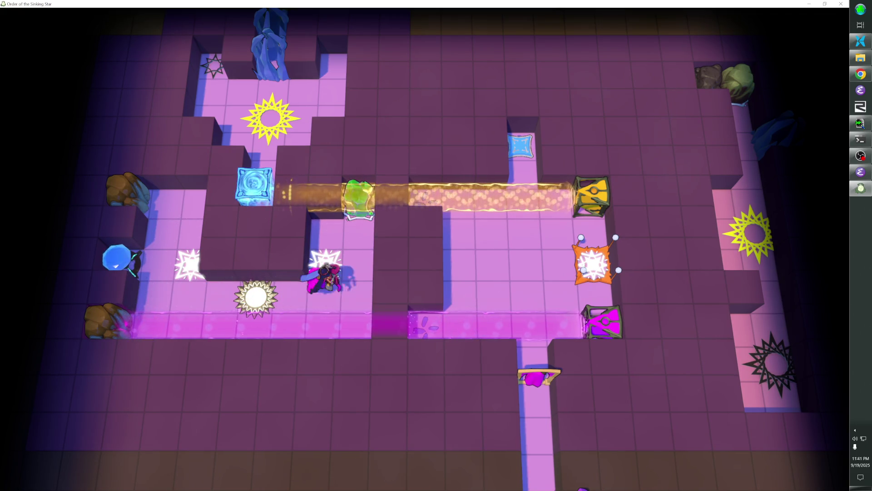
pyautogui.press('Down')
pyautogui.press('Down')
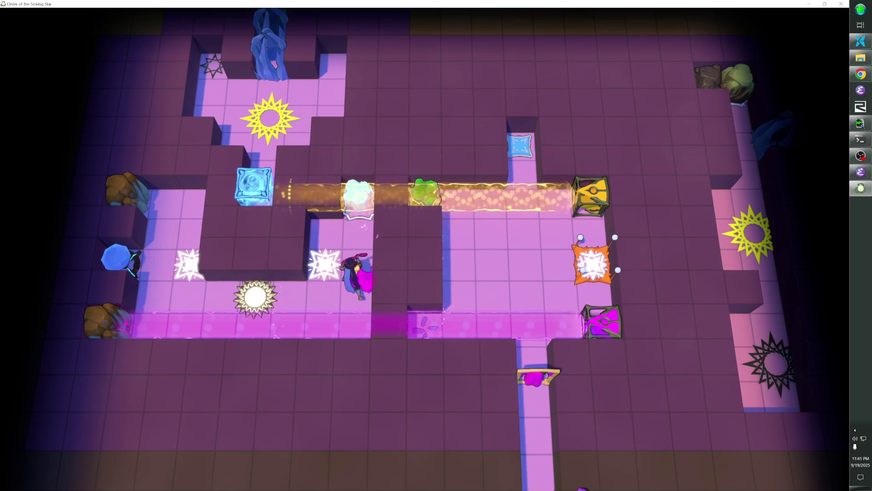
# - Ride the magenta beam and push the green block along the beams into the top alcove
pyautogui.press('Down')
pyautogui.press('Up')
pyautogui.press('Left')
pyautogui.press('Left')
pyautogui.press('Up')
pyautogui.press('Right')
pyautogui.press('Up')
pyautogui.press('Down')
pyautogui.press('Down')
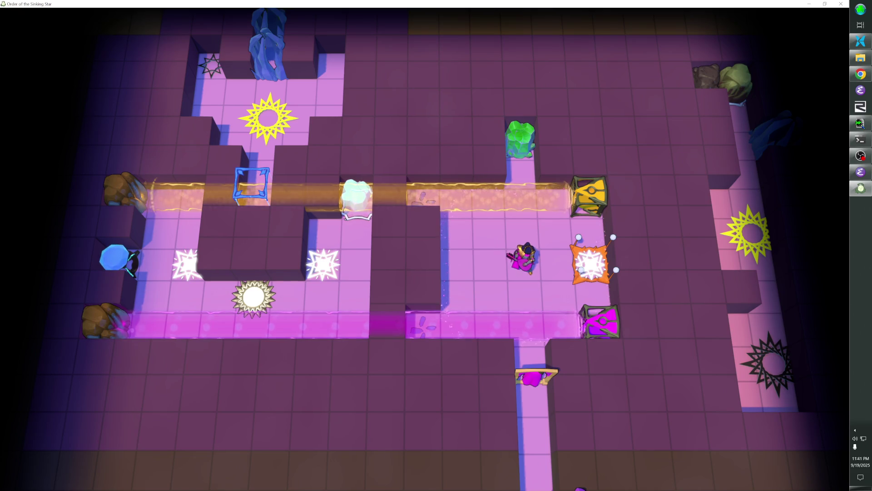
# - Walk via the yellow beam and sun tile to the white-star tile, then exit to the town overworld
pyautogui.press('Left')
pyautogui.press('Up')
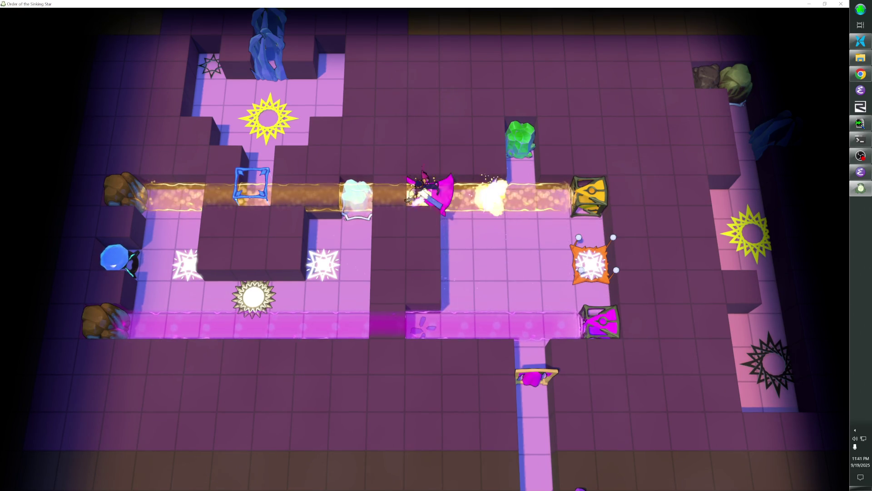
pyautogui.press('Left')
pyautogui.press('Left')
pyautogui.press('Left')
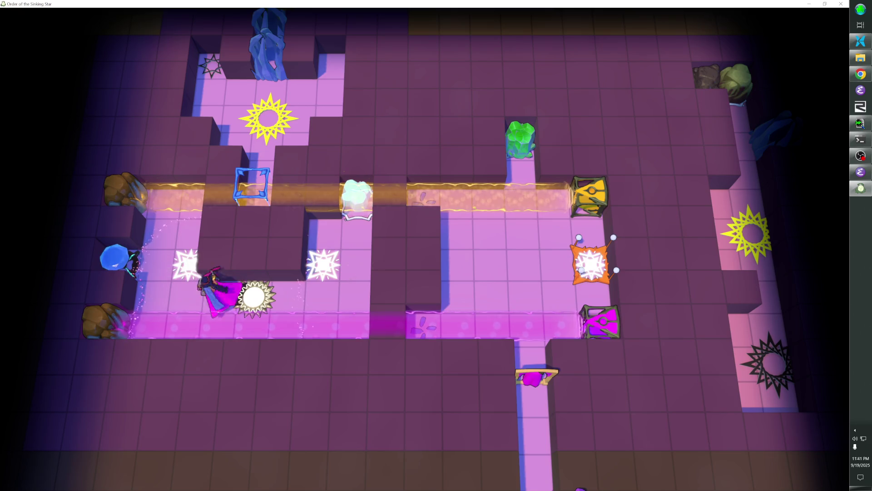
pyautogui.press('Up')
pyautogui.press('Right')
pyautogui.press('Up')
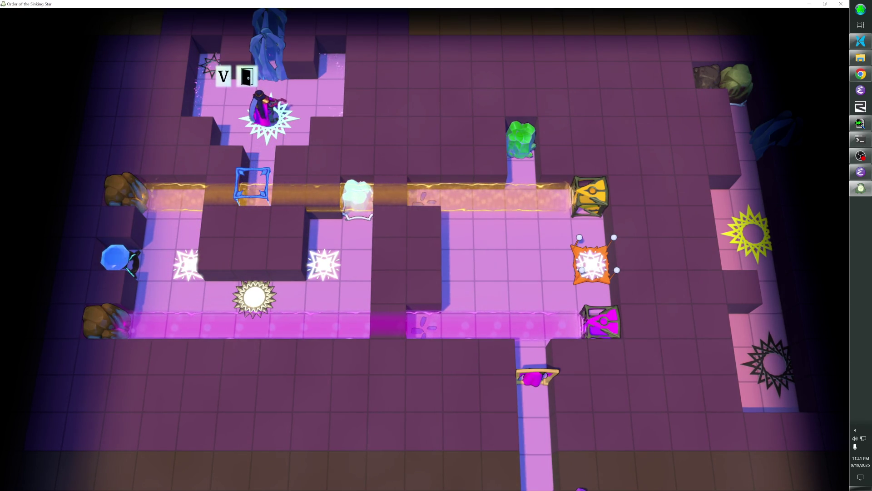
pyautogui.press('Down')
pyautogui.press('Down')
pyautogui.press('Down')
pyautogui.press('Down')
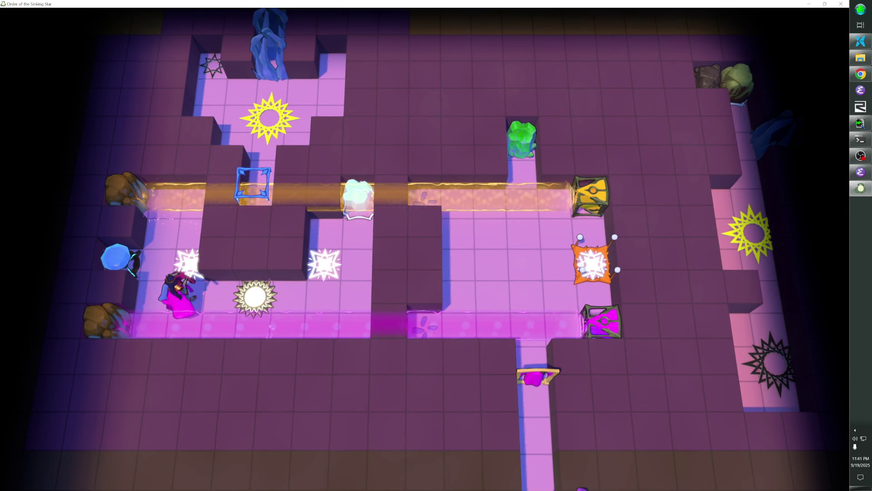
pyautogui.press('Up')
pyautogui.press('Right')
pyautogui.press('Right')
pyautogui.press('Right')
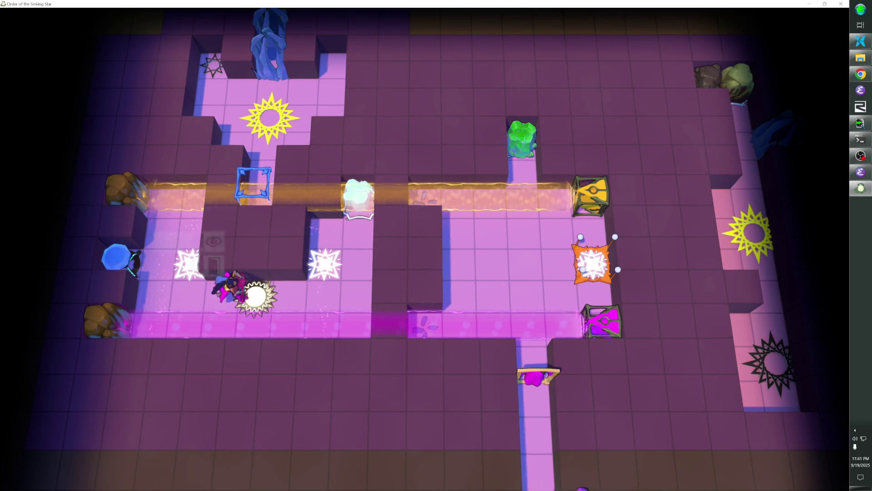
pyautogui.press('v')
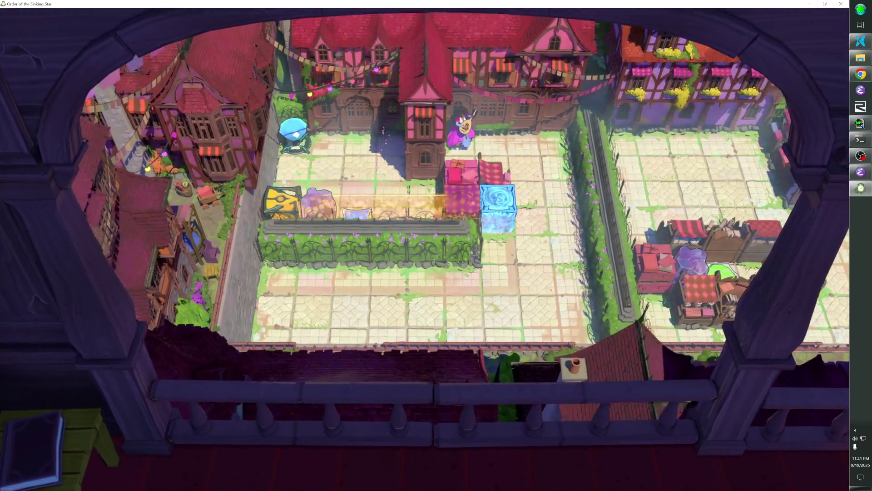
# - Resume the puzzle, move the wizard down and three tiles left, and view the town overworld from above
pyautogui.press('Escape')
pyautogui.press('Escape')
pyautogui.press('Down')
pyautogui.press('Left')
pyautogui.press('Left')
pyautogui.press('Left')
pyautogui.press('v')
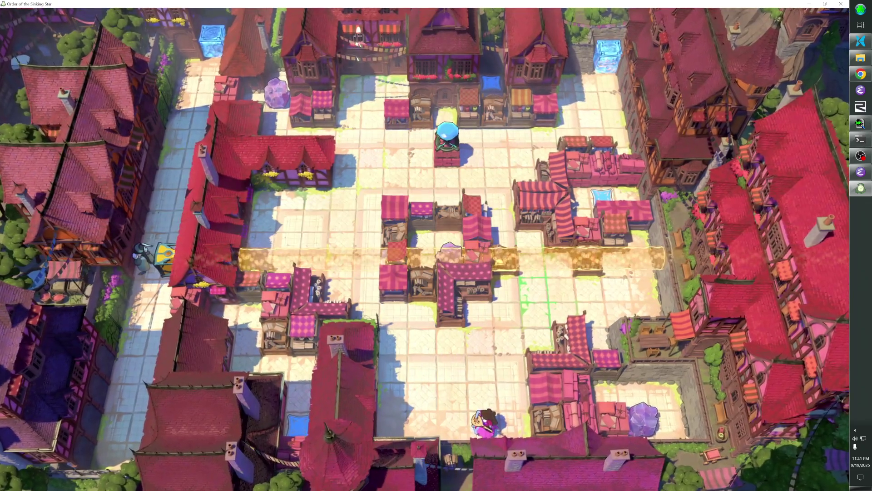
pyautogui.press('v')
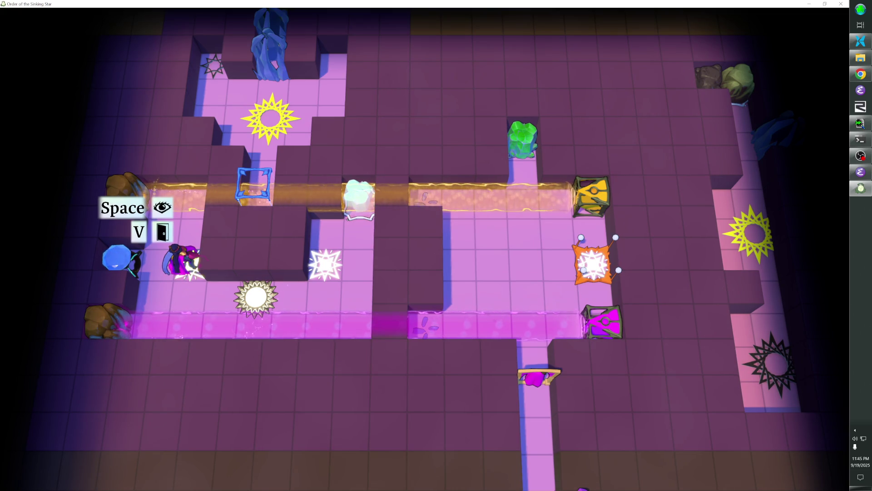
# - Ride the magenta and orange beams past the ice block and rock to the white sun
pyautogui.press('s')
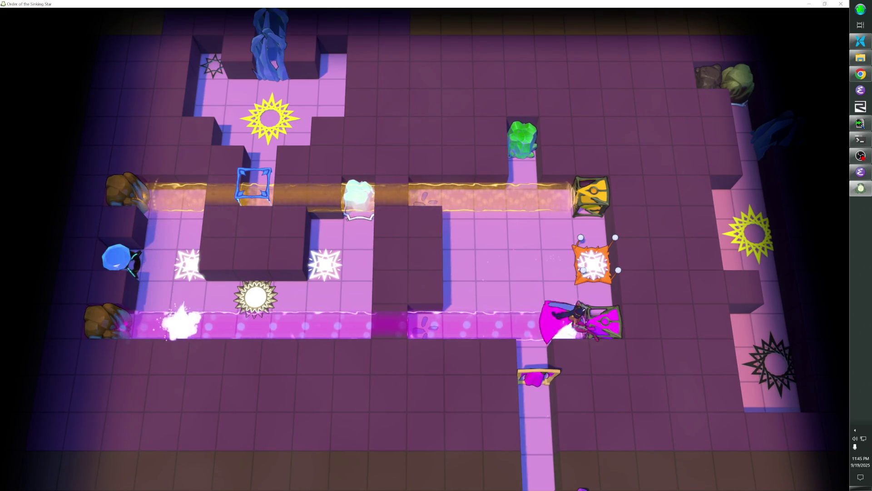
pyautogui.press('d')
pyautogui.press('d')
pyautogui.press('d')
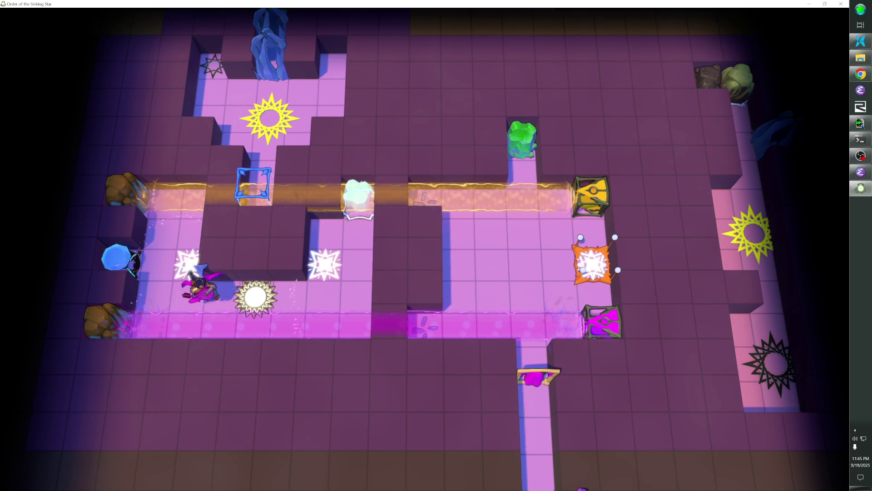
pyautogui.press('w')
pyautogui.press('w')
pyautogui.press('d')
pyautogui.press('d')
pyautogui.press('d')
pyautogui.press('s')
pyautogui.press('s')
pyautogui.press('s')
pyautogui.press('w')
pyautogui.press('d')
pyautogui.press('d')
pyautogui.press('d')
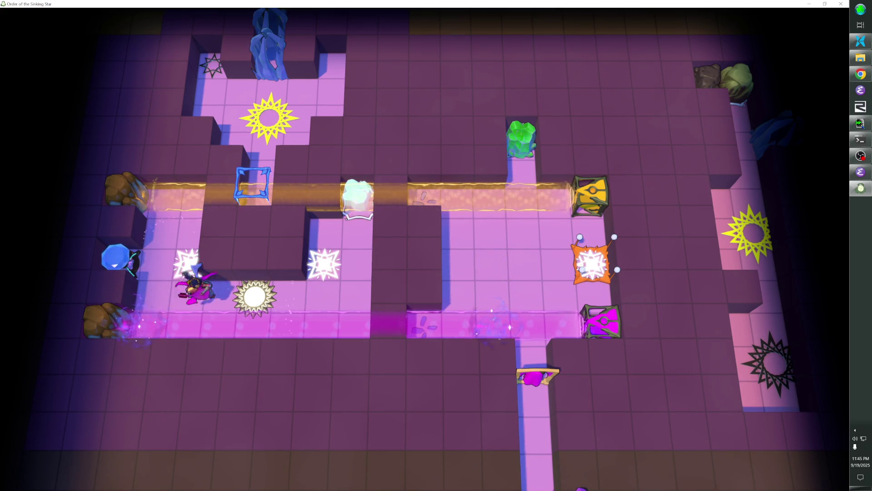
pyautogui.press('w')
pyautogui.press('w')
pyautogui.press('w')
pyautogui.press('s')
pyautogui.press('s')
pyautogui.press('s')
pyautogui.press('w')
pyautogui.press('d')
pyautogui.press('d')
pyautogui.press('d')
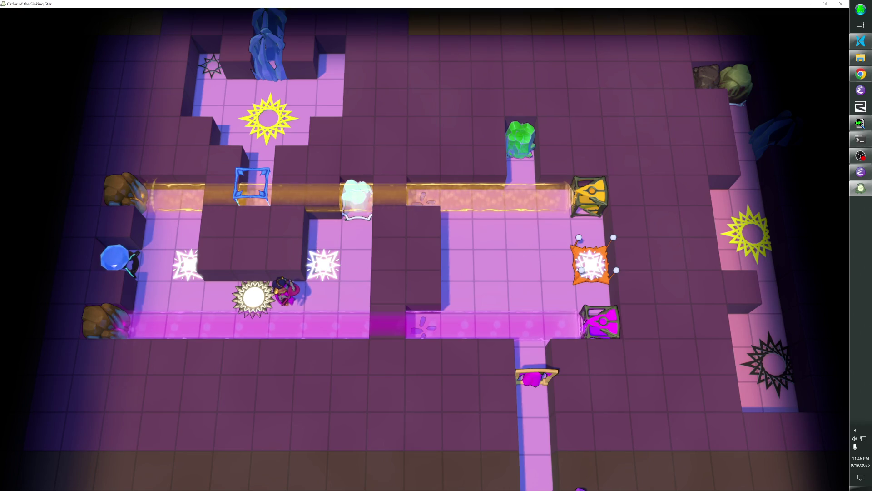
# - Visit the olive room below, return beside the sun, and enter 'l skipping_stones' in the console
pyautogui.press('Left')
pyautogui.press('Left')
pyautogui.press('Left')
pyautogui.press('Down')
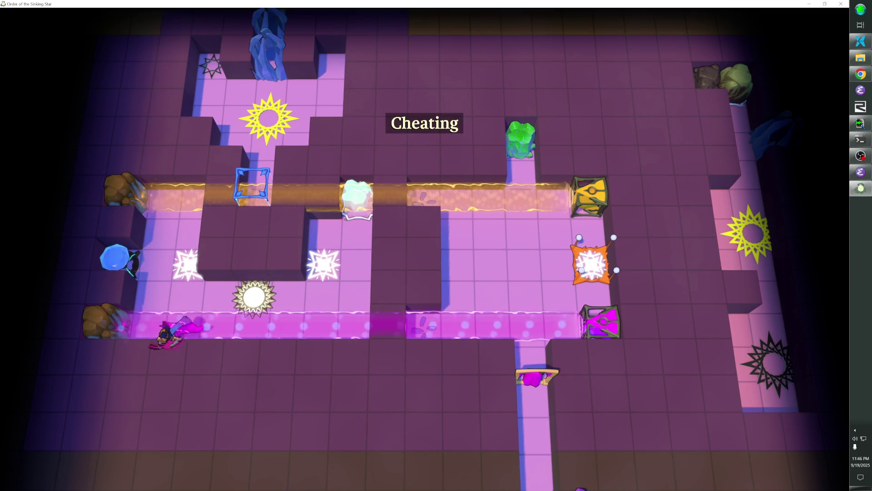
pyautogui.press('Left')
pyautogui.press('Left')
pyautogui.press('Left')
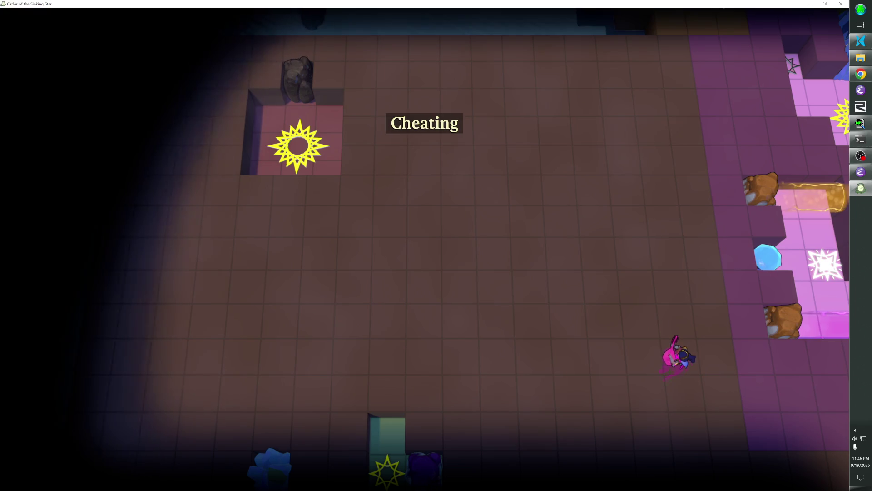
pyautogui.press('Right')
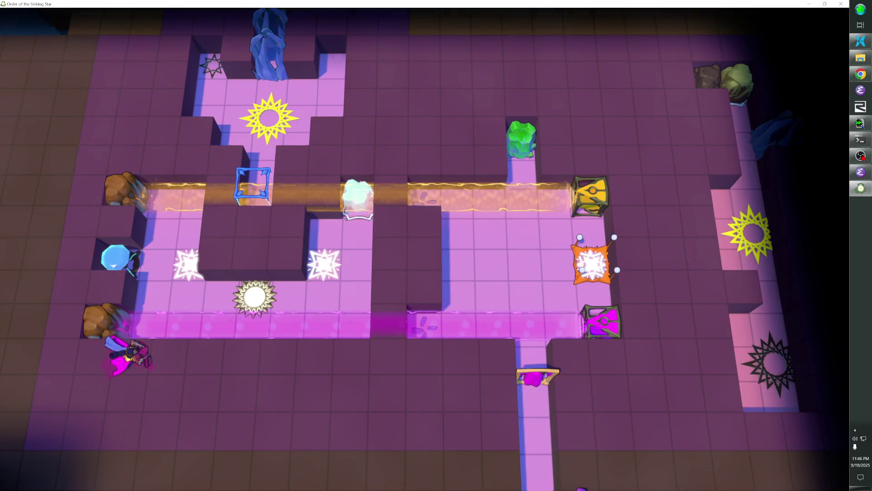
pyautogui.press('Right')
pyautogui.press('Right')
pyautogui.press('Right')
pyautogui.press('Down')
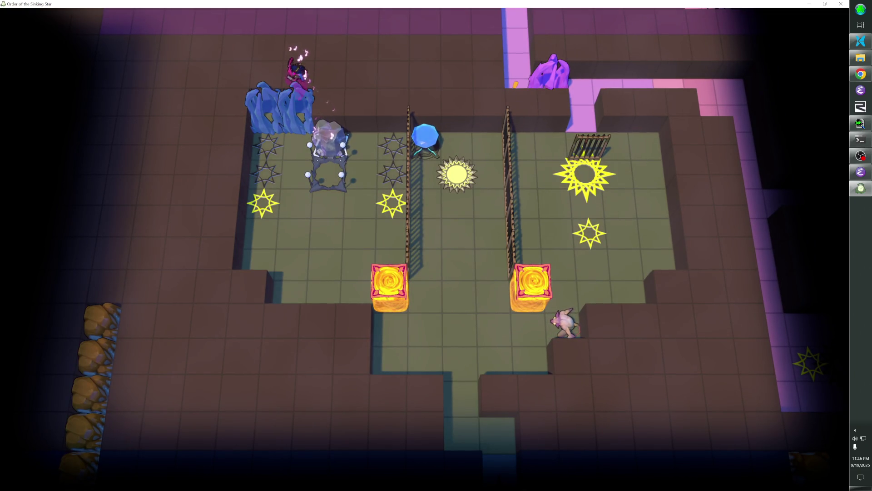
pyautogui.press('Up')
pyautogui.press('Left')
pyautogui.press('Up')
pyautogui.press('Up')
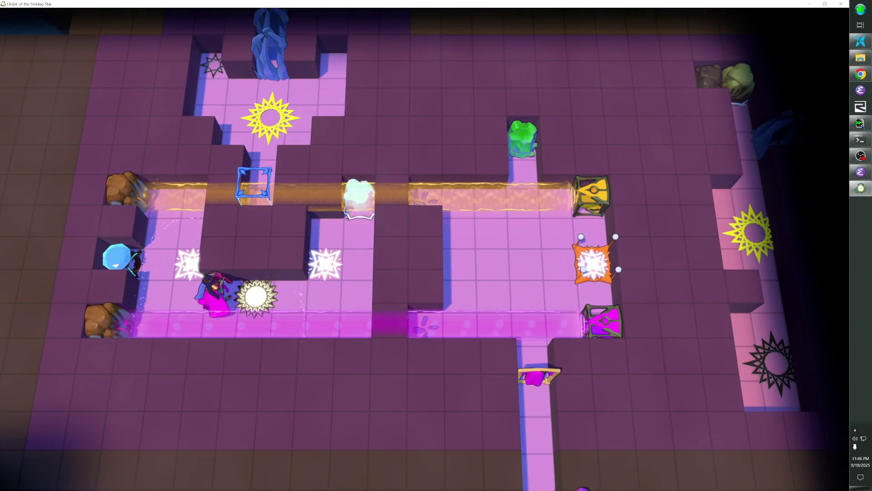
pyautogui.press('`')
pyautogui.write('l skipping_s')
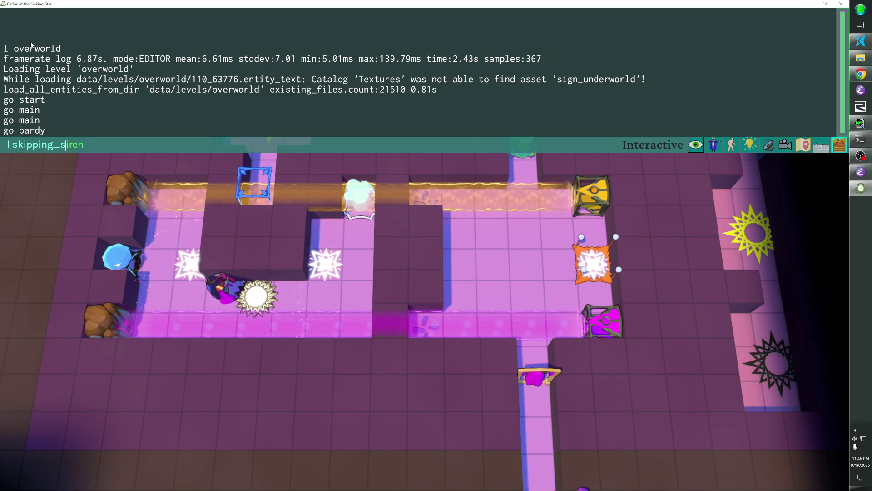
pyautogui.write('tones')
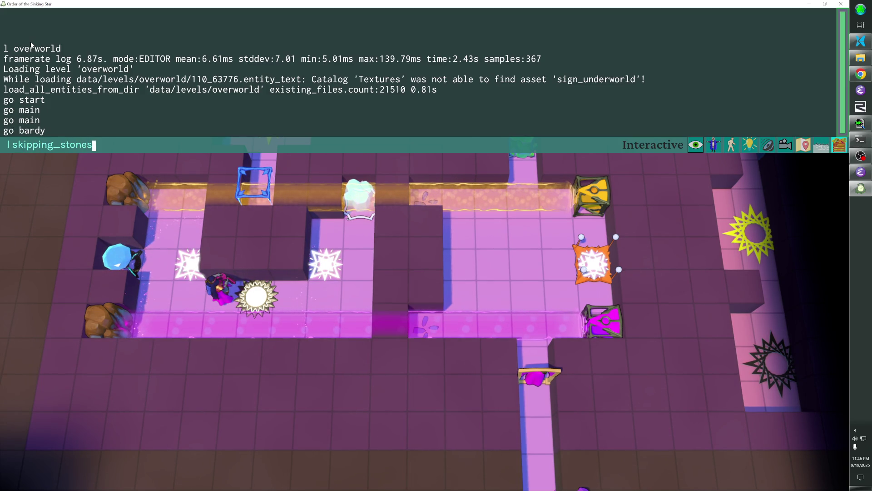
# - Load the skipping_stones level and walk around below the first boulder to its right side
pyautogui.press('Return')
pyautogui.press('`')
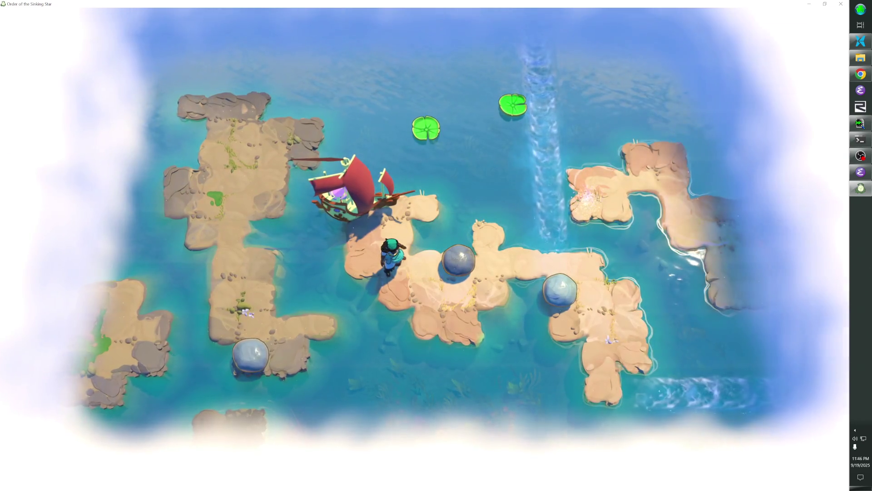
pyautogui.press('Right')
pyautogui.press('Down')
pyautogui.press('Right')
pyautogui.press('Right')
pyautogui.press('Up')
# - Walk past the second boulder, off the island into the water, then one tile left
pyautogui.press('Right')
pyautogui.press('Right')
pyautogui.press('Down')
pyautogui.press('Right')
pyautogui.press('Right')
pyautogui.press('Right')
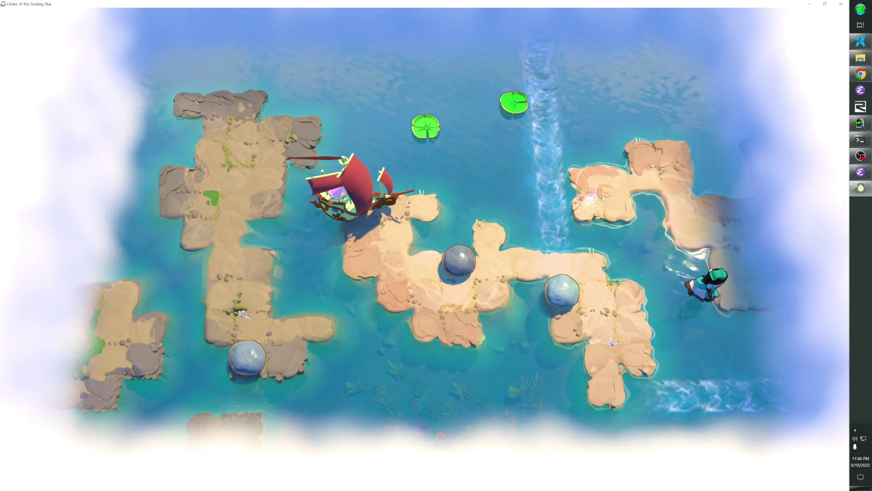
pyautogui.press('Right')
pyautogui.press('Right')
pyautogui.press('Right')
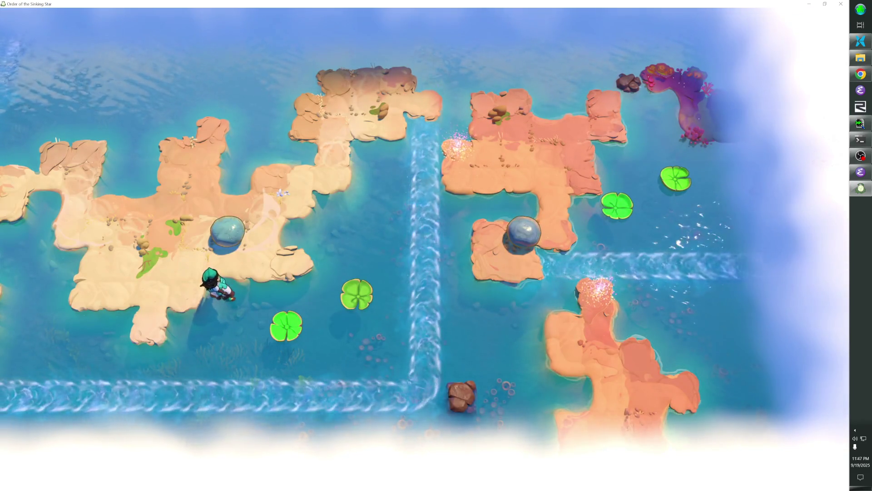
pyautogui.press('Left')
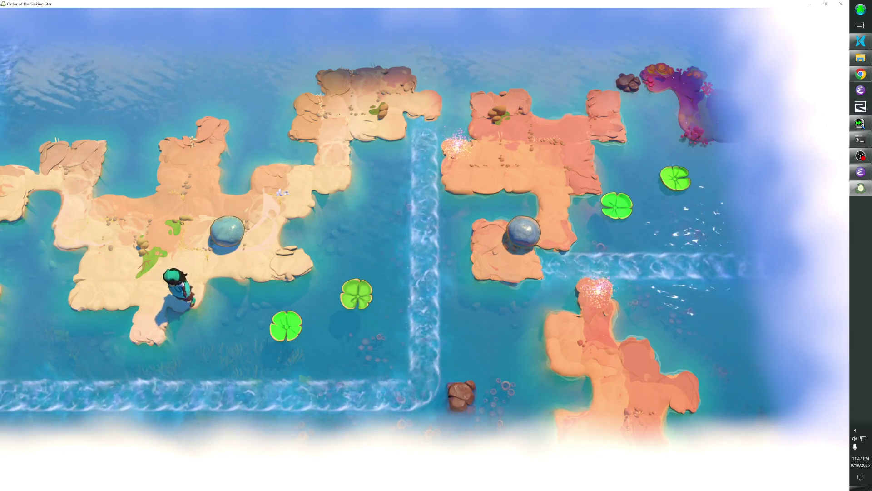